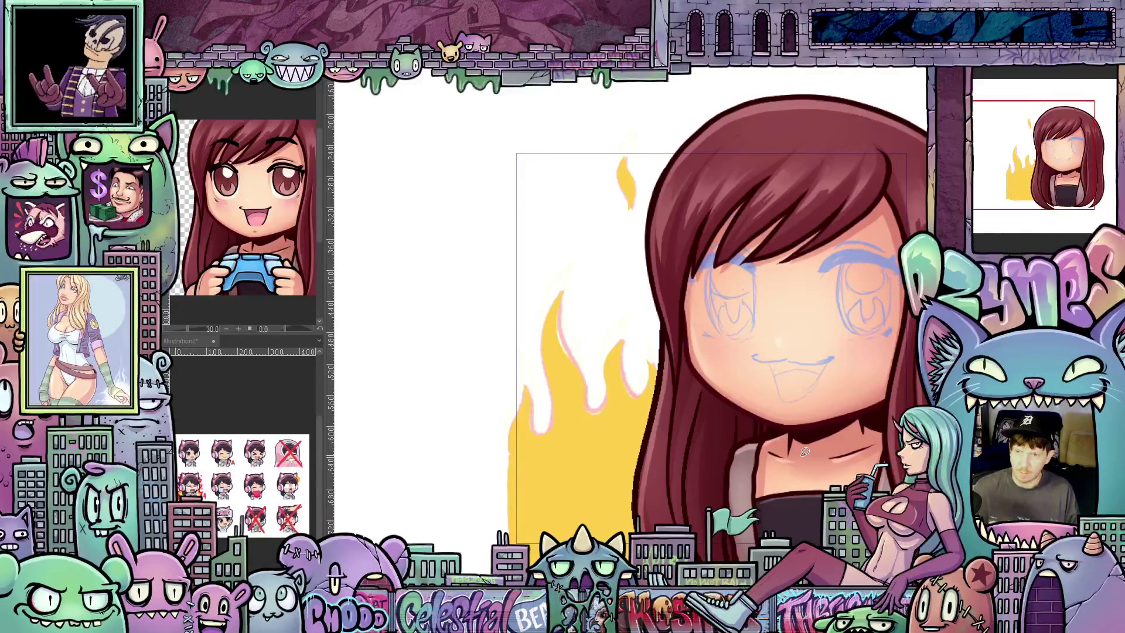
Step: Paint orange-red gradients onto the yellow flame tips with a large soft brush, then a smaller one
key("ctrl+minus")
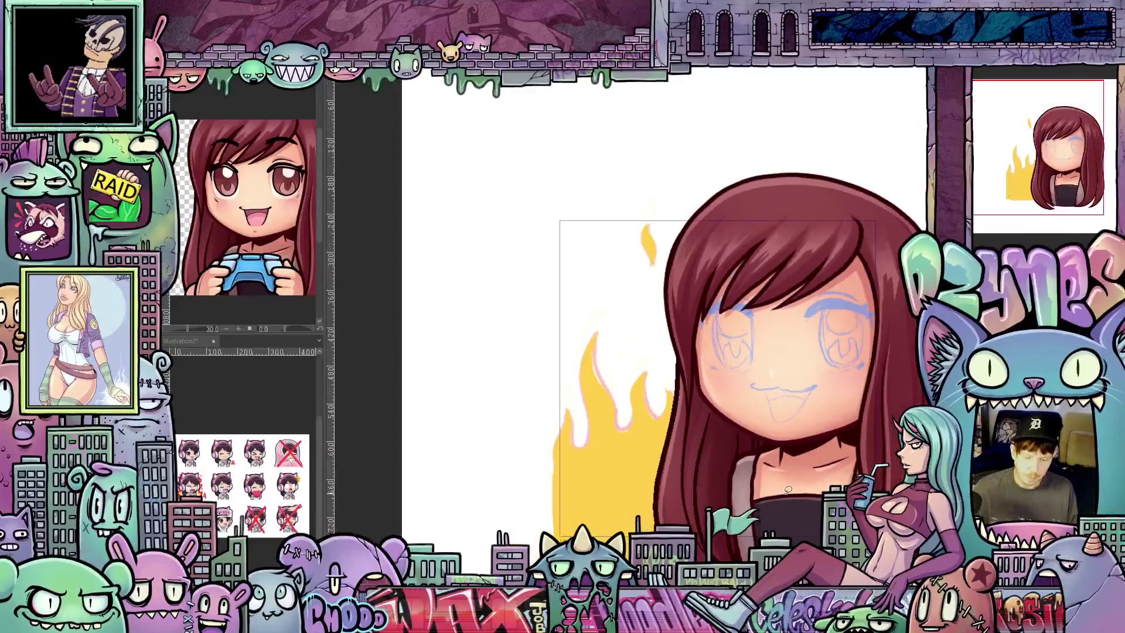
key("ctrl+minus")
scroll(747, 343, "down", 3)
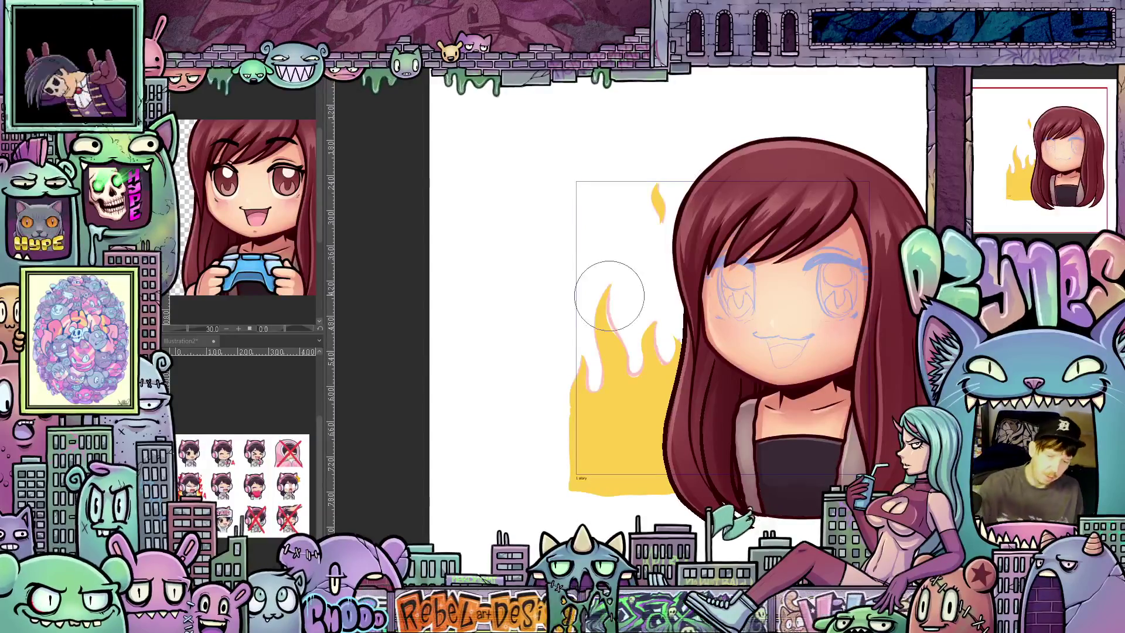
mouse_move(614, 318)
left_mouse_down()
mouse_move(607, 281)
mouse_move(614, 327)
left_mouse_up()
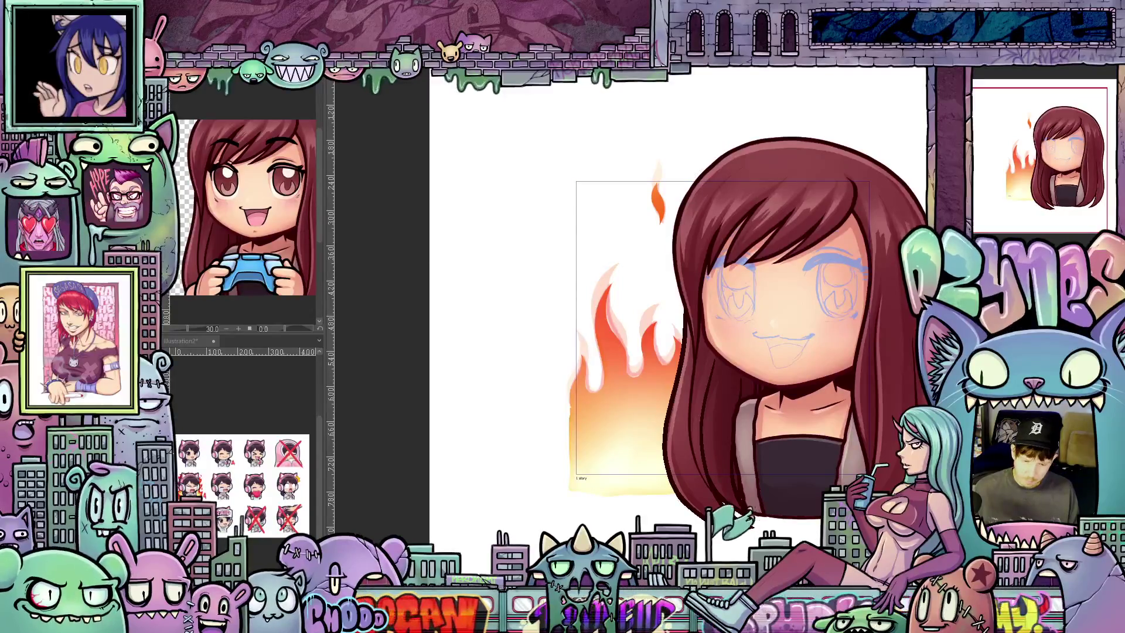
key("ctrl+z")
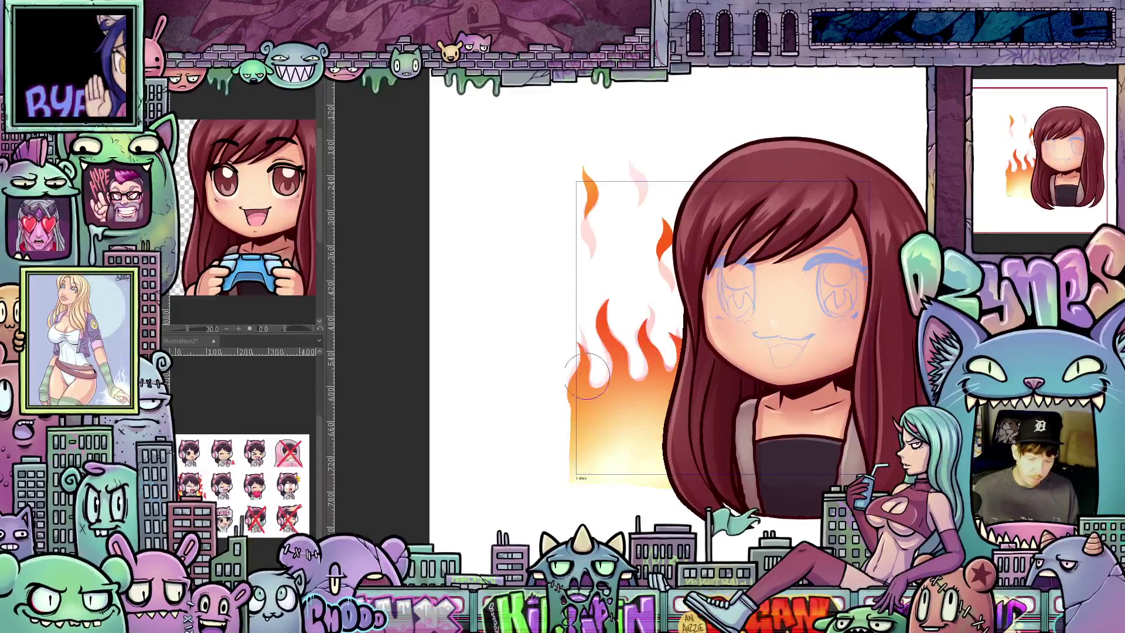
key("bracketleft")
key("bracketleft")
key("bracketleft")
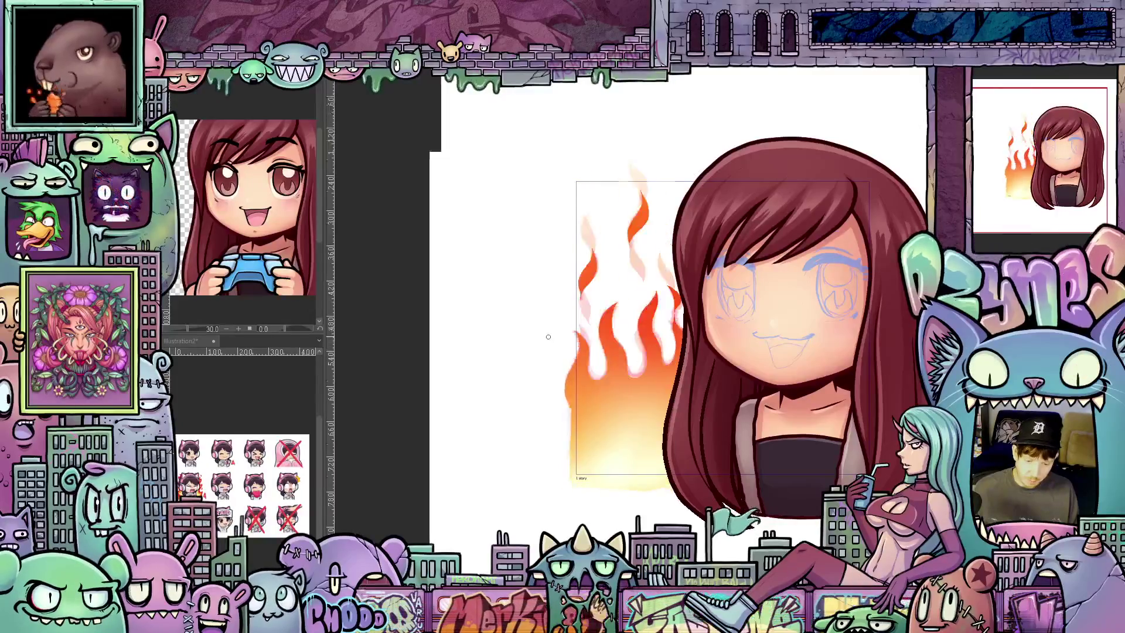
scroll(540, 352, "down", 3)
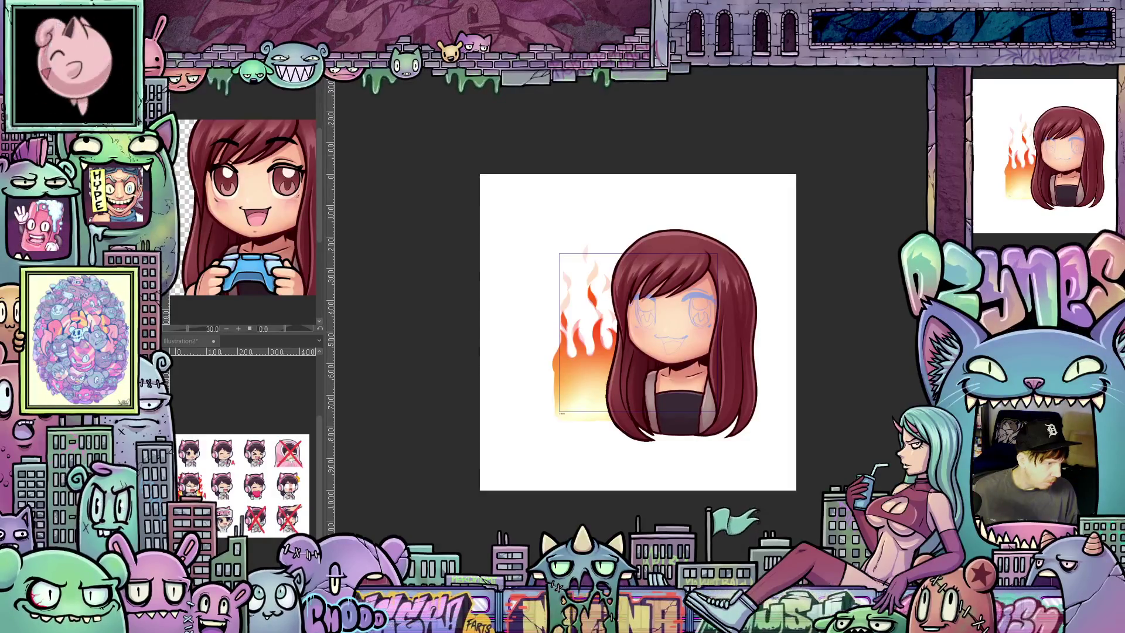
Step: Start a transform on the flat yellow flame layer and discard the first attempt
key("ctrl+z")
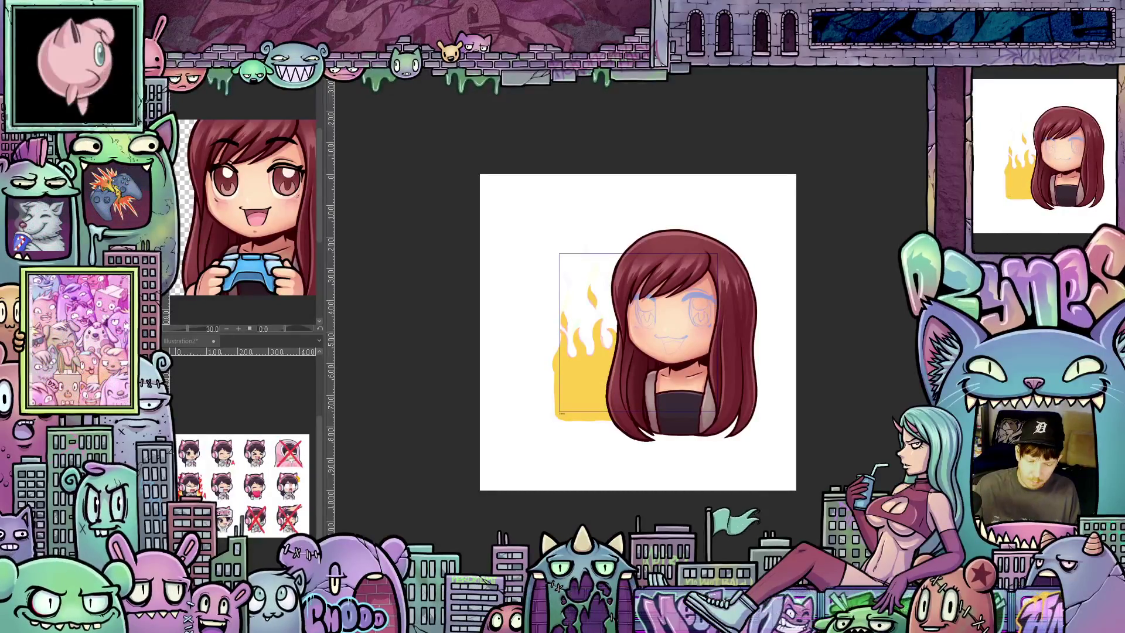
key("ctrl+t")
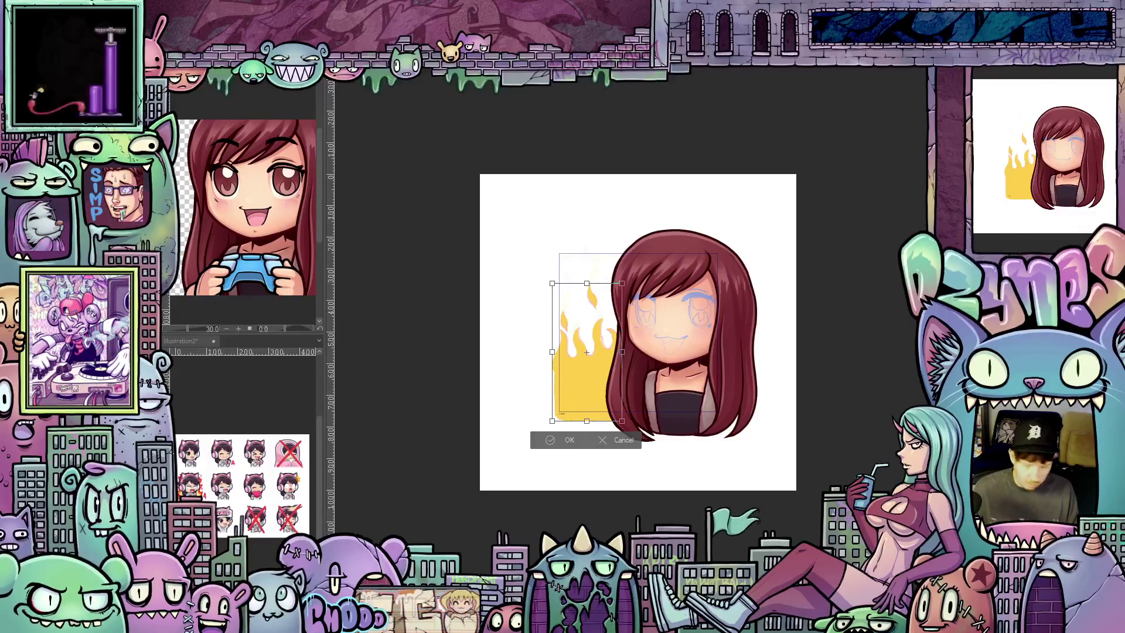
key("e")
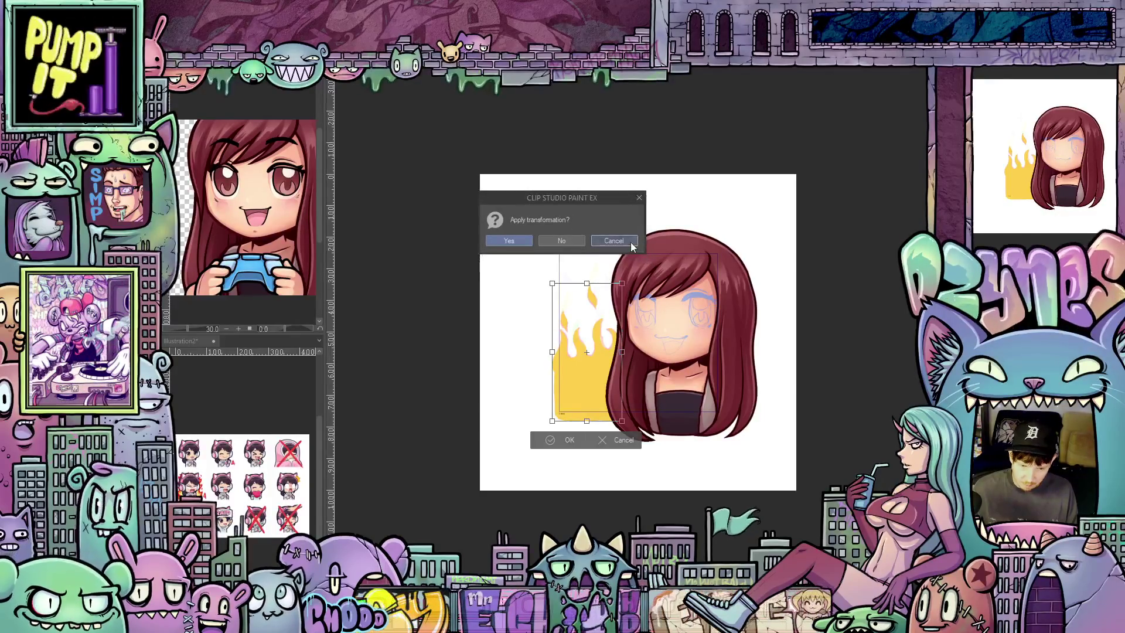
left_click(614, 241)
left_click(562, 440)
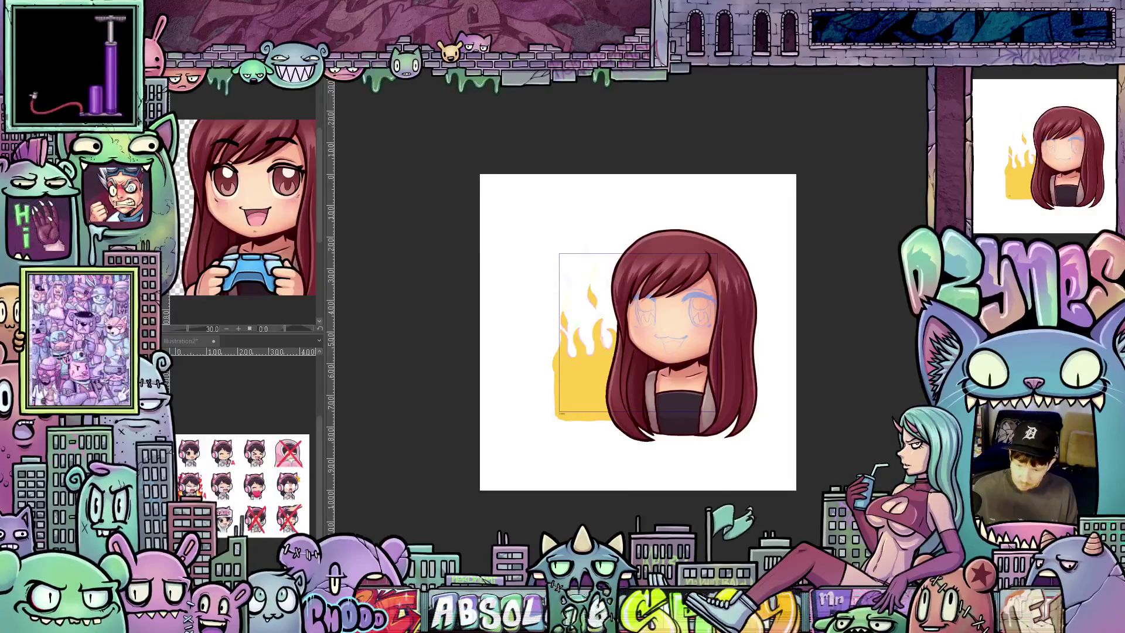
Step: Move the flames lower, shrink them slightly, nudge right and apply the transformation
key("ctrl+t")
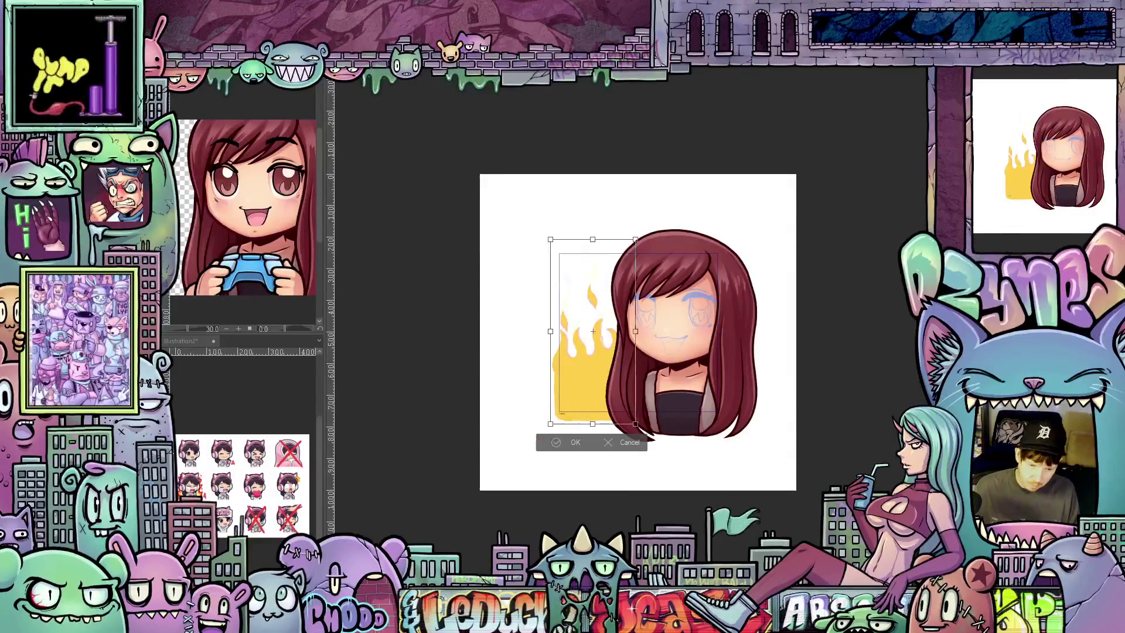
left_click_drag(593, 330, 593, 374)
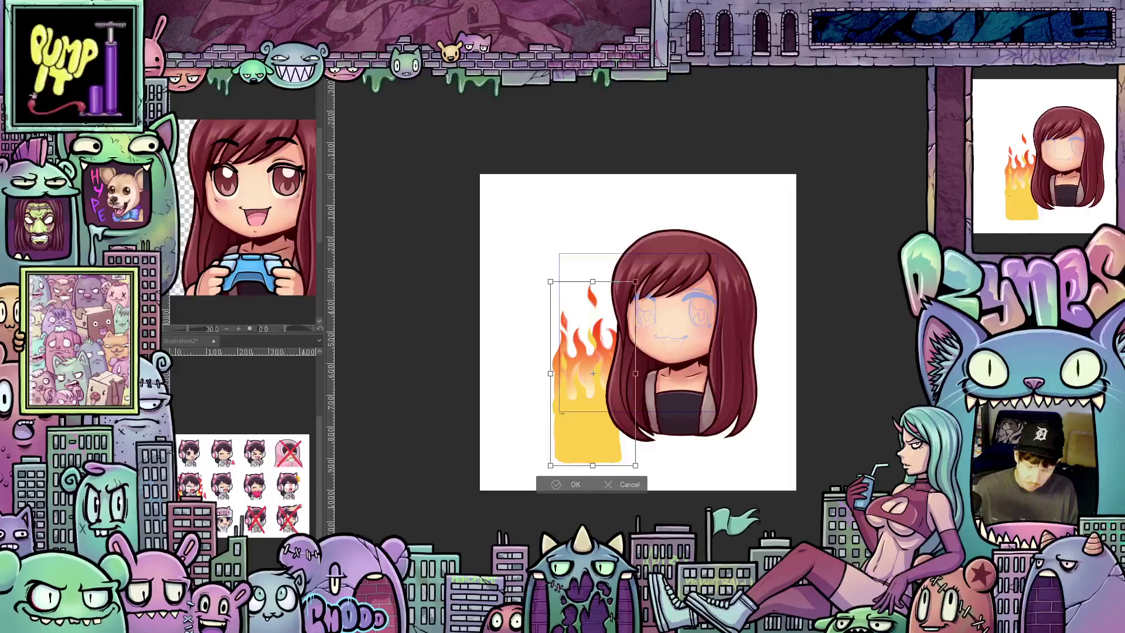
key("Up")
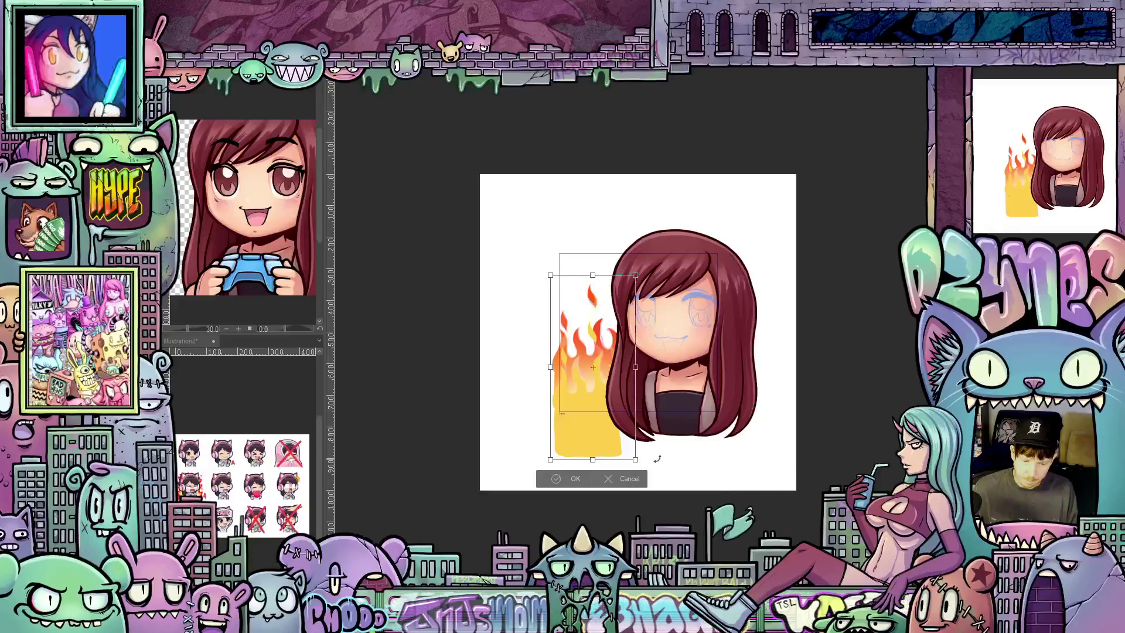
left_click_drag(635, 275, 624, 296)
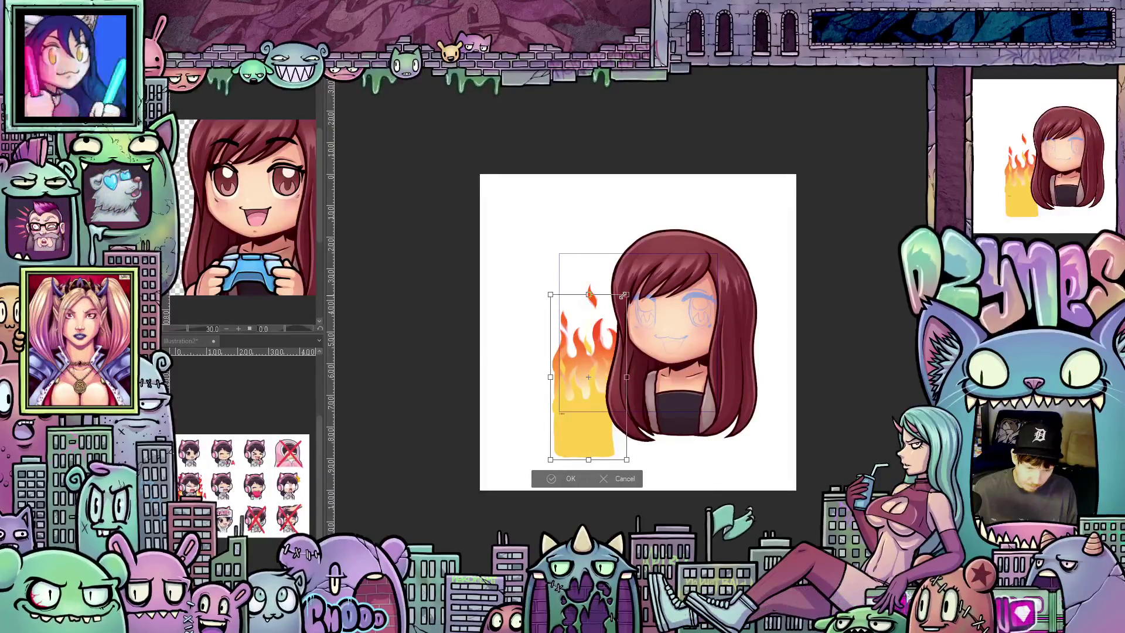
left_click_drag(582, 447, 583, 447)
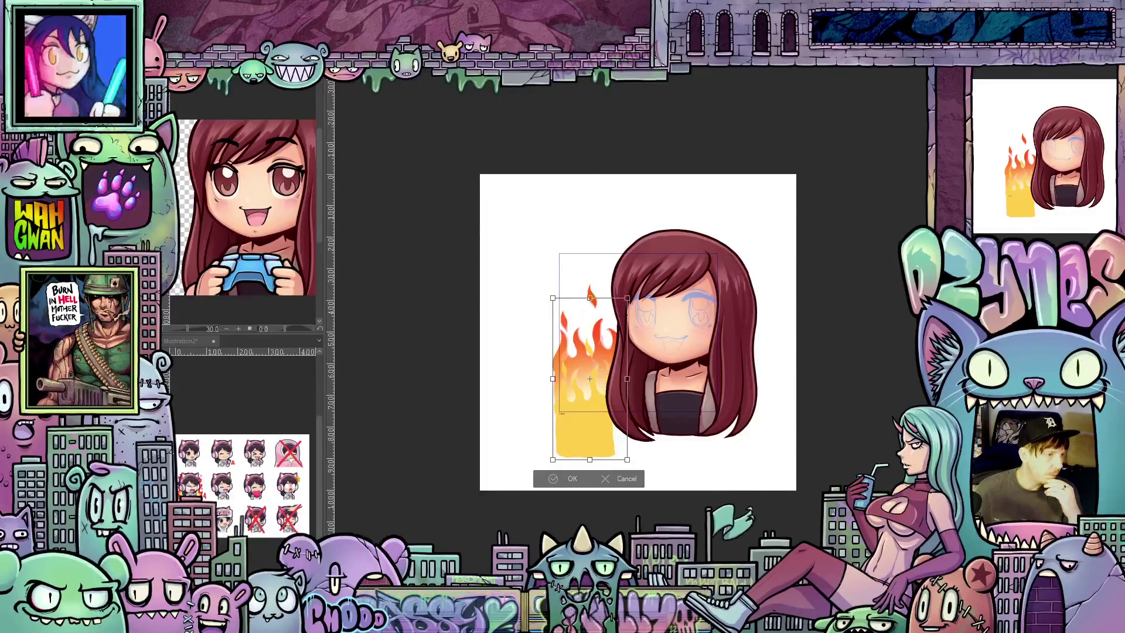
key("b")
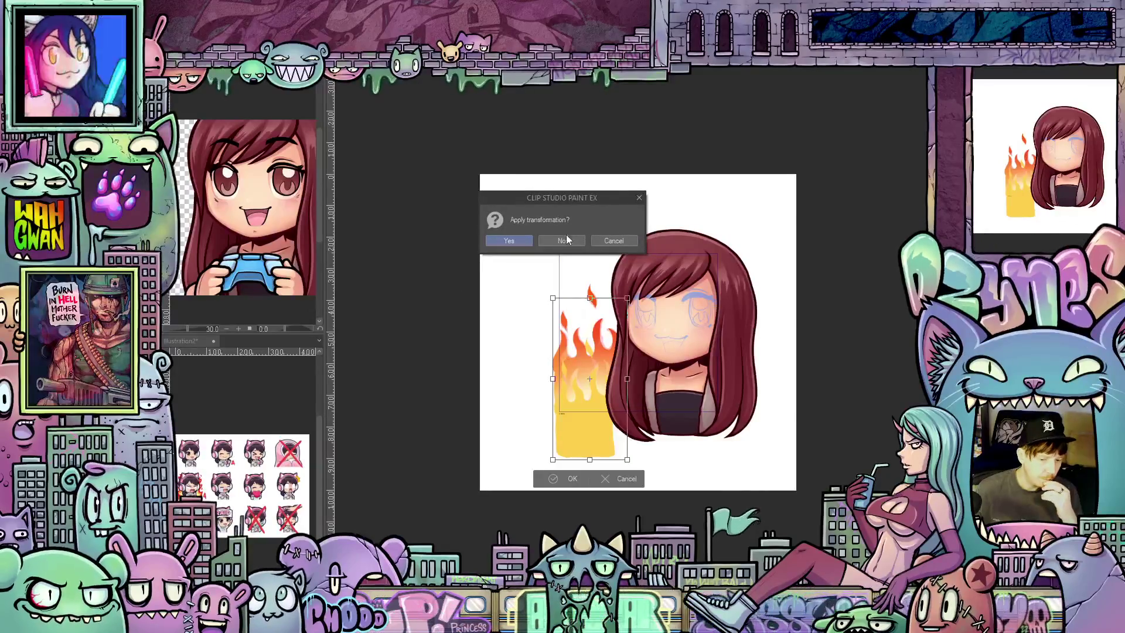
left_click(511, 236)
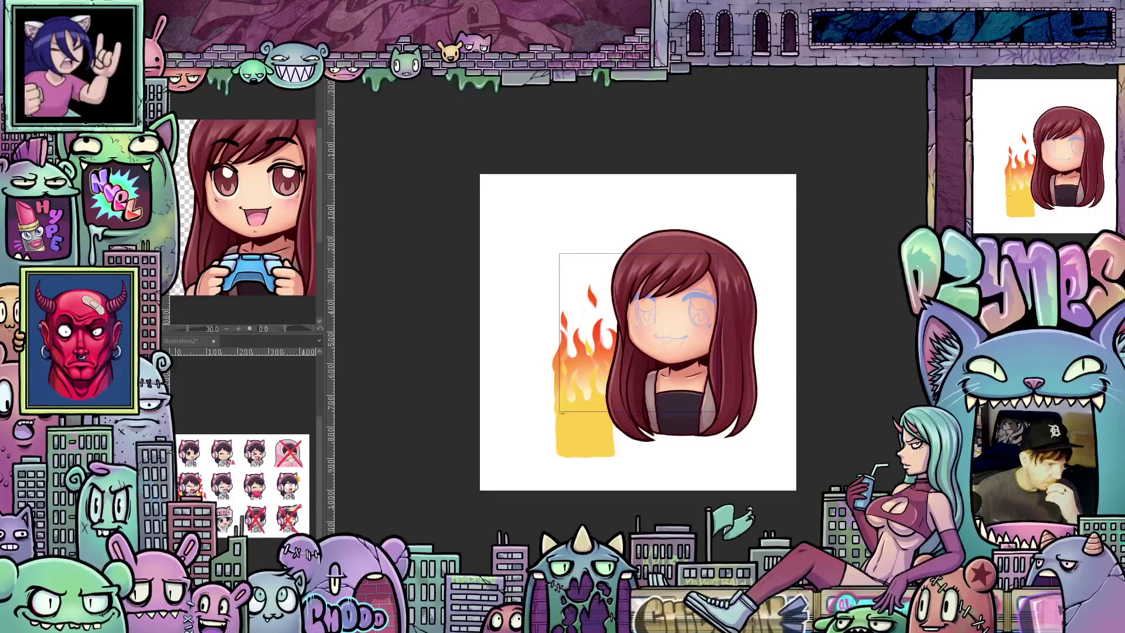
Step: Review each flame frame, raise the flames' bottom edge to fade out, and preview the animation
key("ctrl+z")
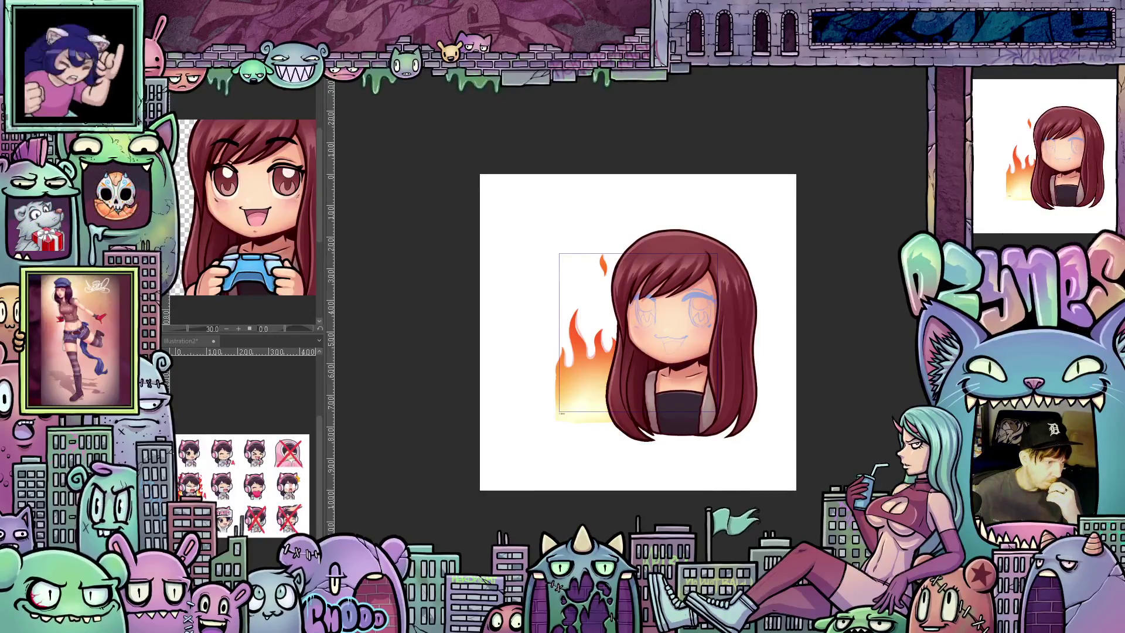
key("ctrl+y")
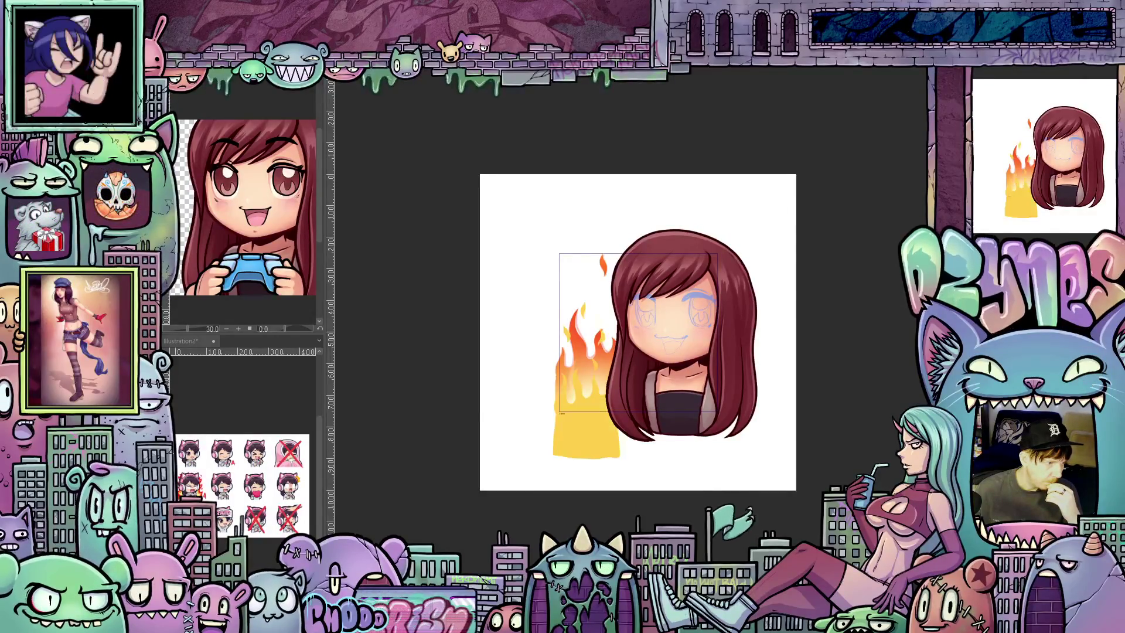
key("ctrl+y")
key("ctrl+y")
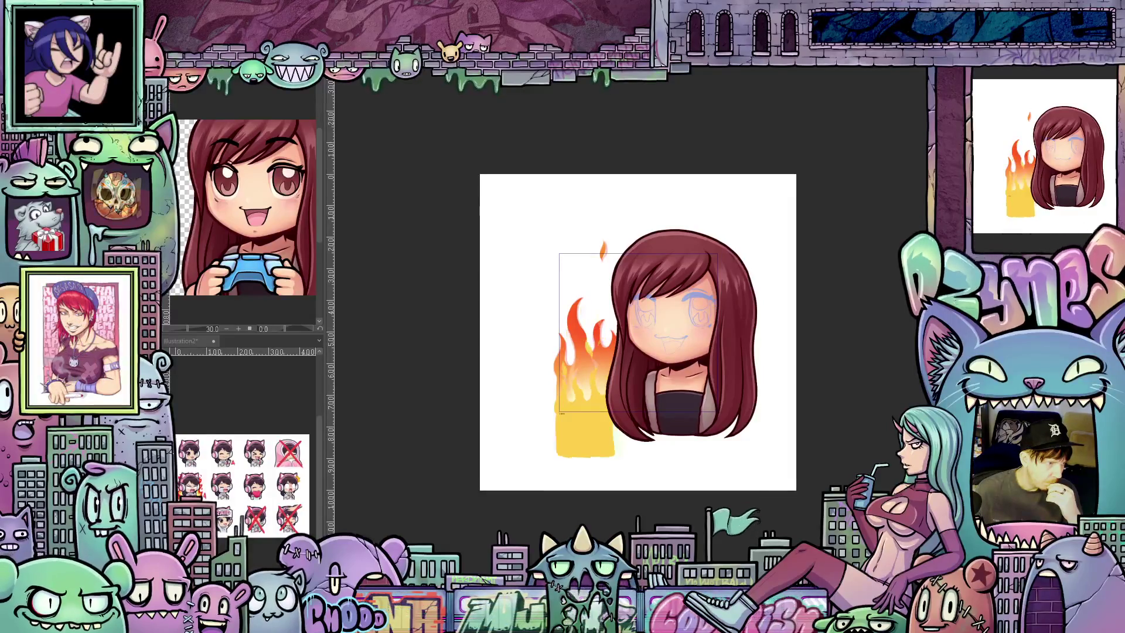
key("ctrl+y")
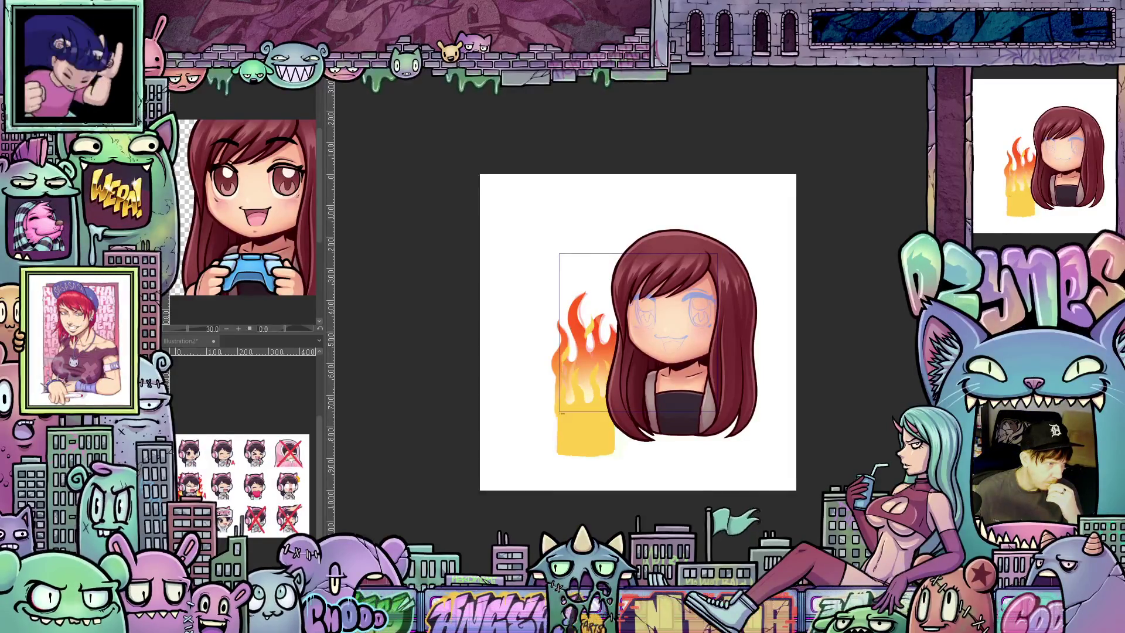
key("ctrl+y")
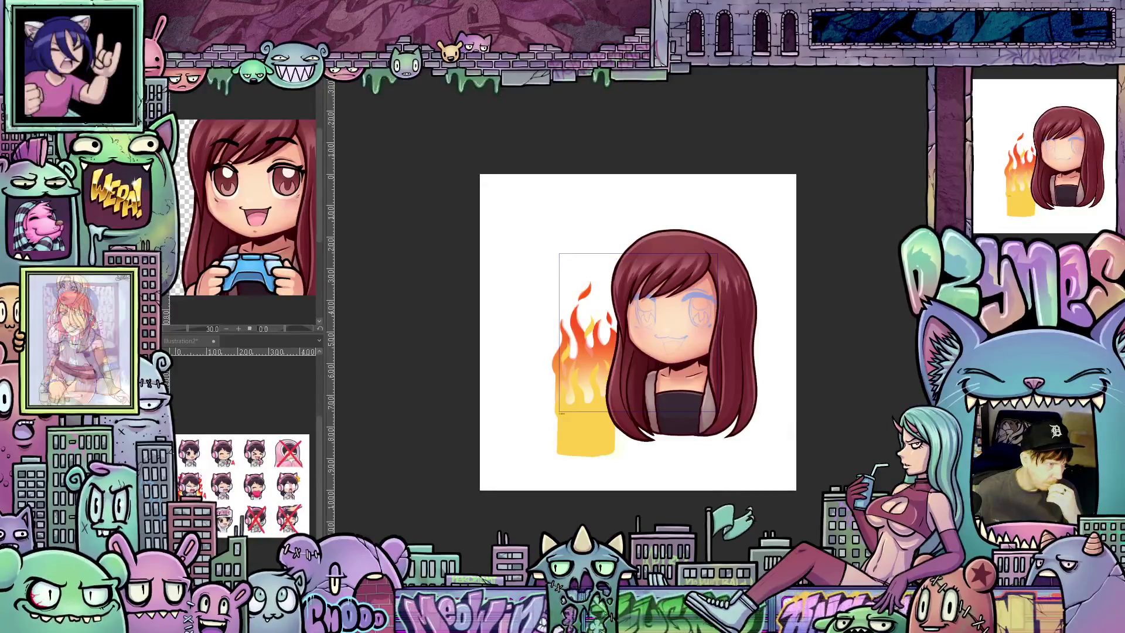
key("ctrl+y")
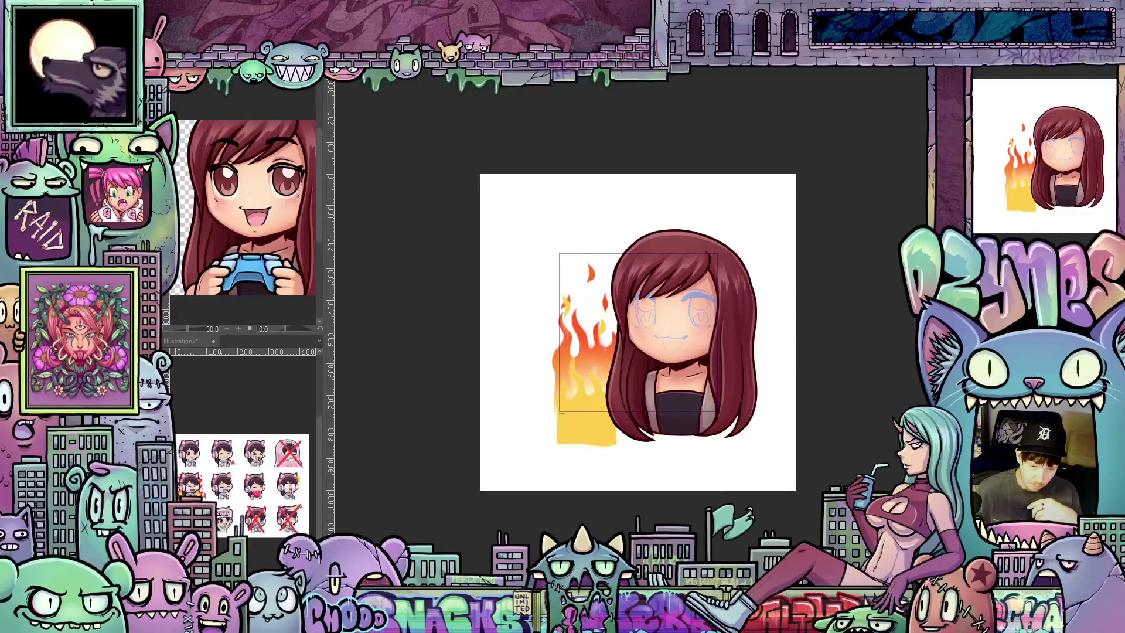
key("ctrl+z")
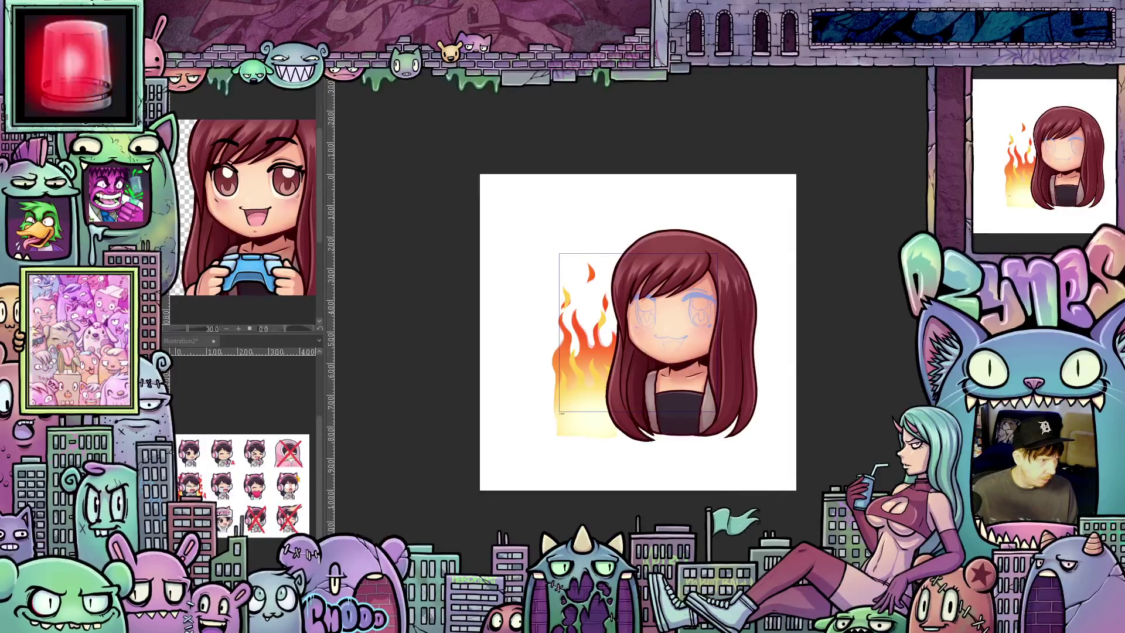
key("ctrl+Return")
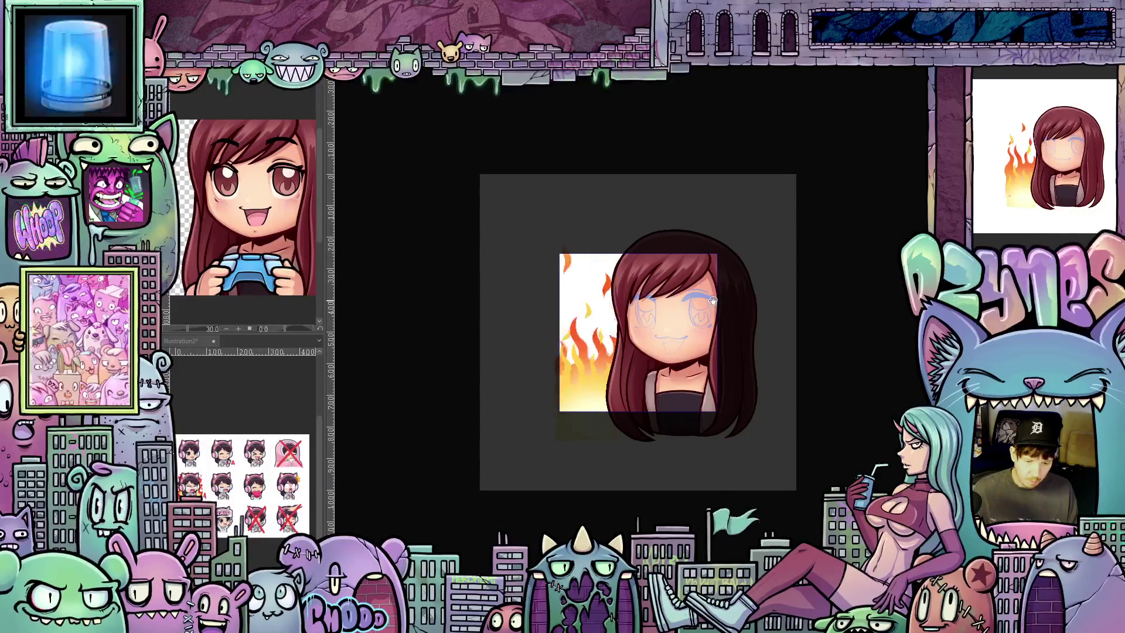
scroll(821, 354, "down", 2)
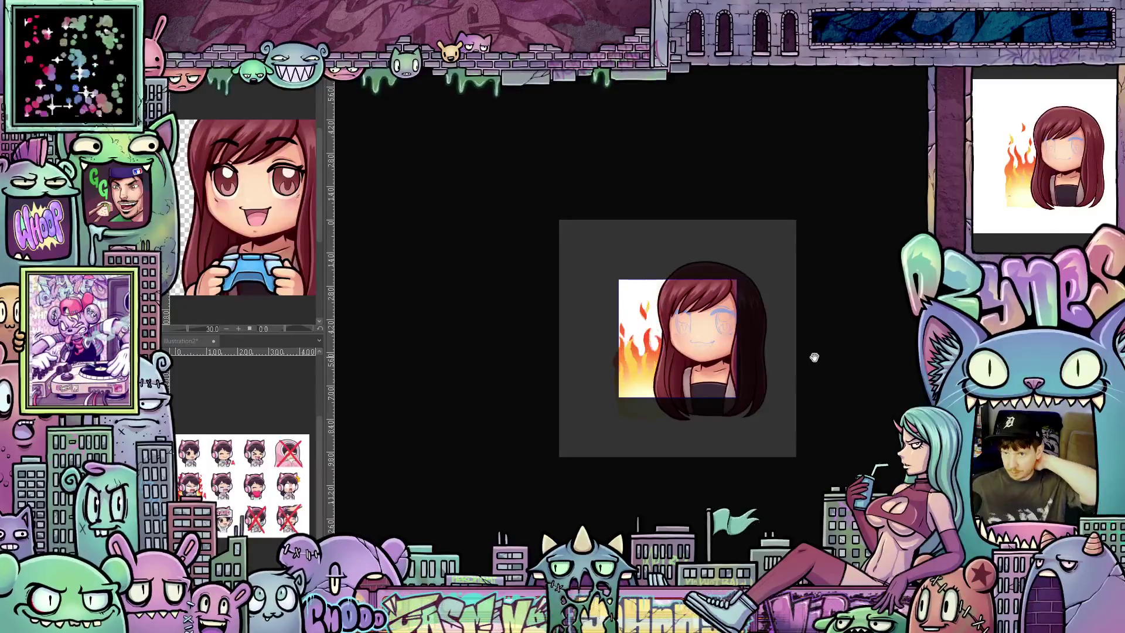
scroll(831, 358, "down", 2)
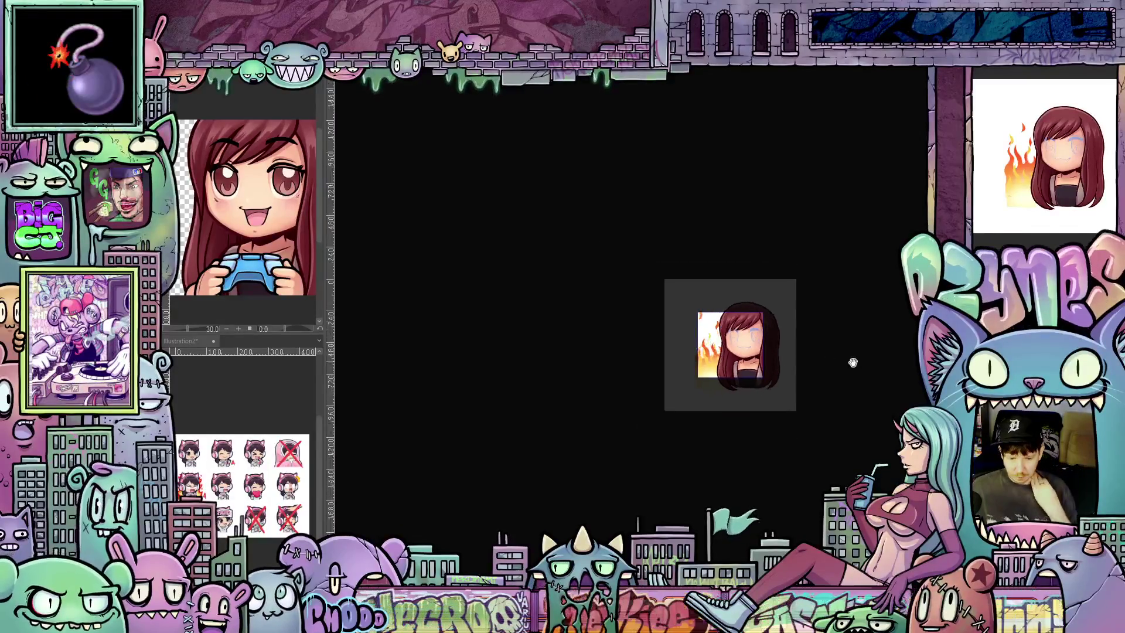
scroll(852, 361, "down", 1)
scroll(842, 375, "down", 1)
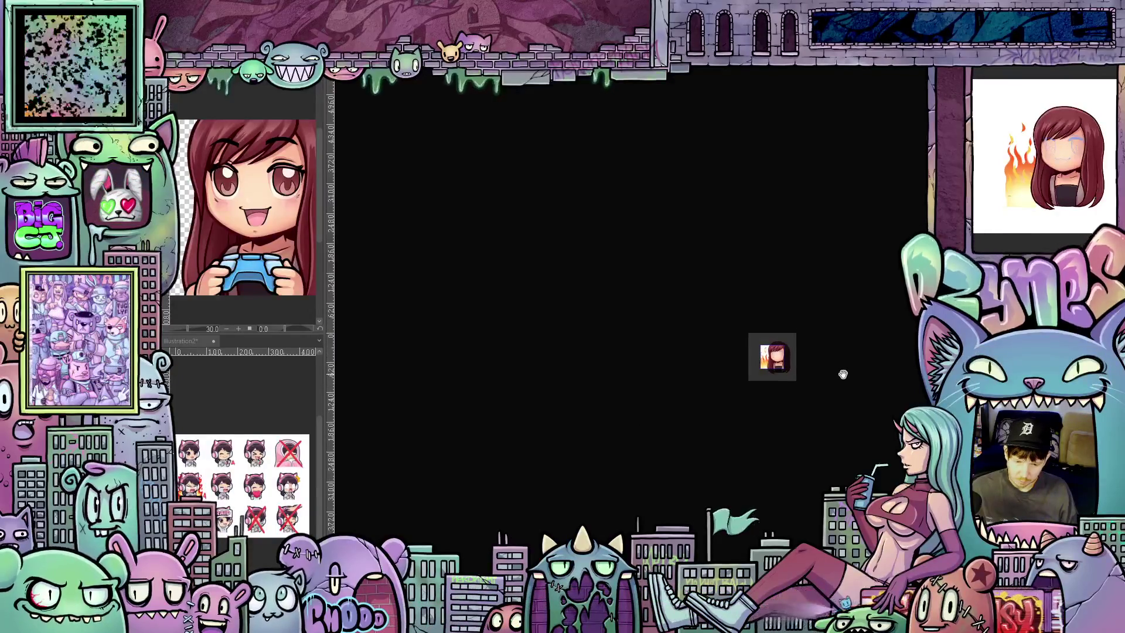
scroll(843, 374, "down", 1)
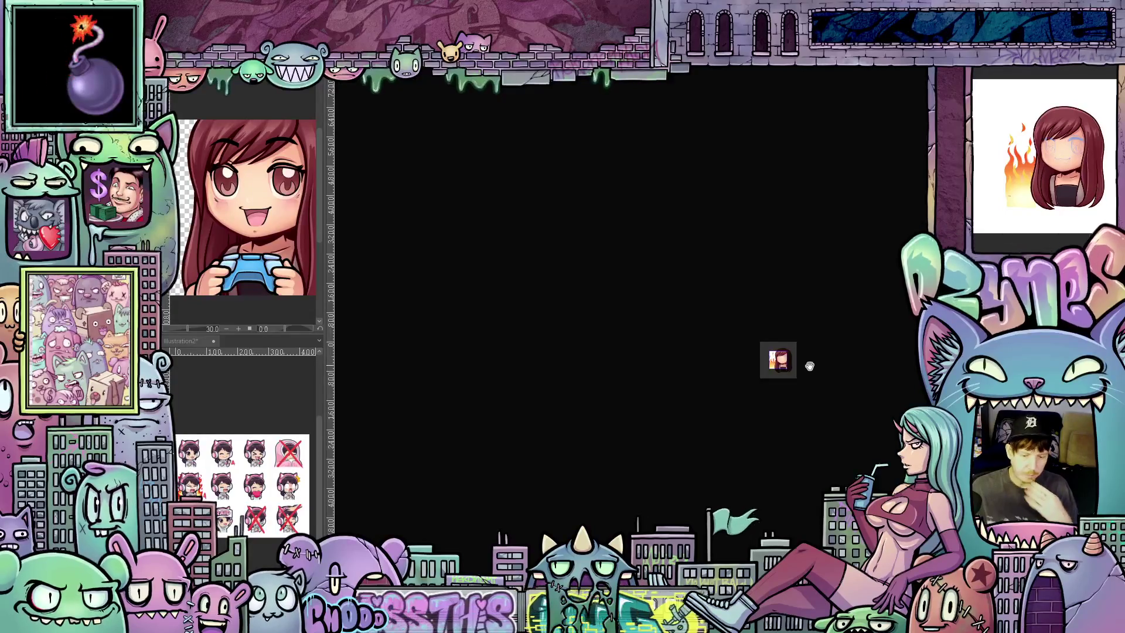
scroll(796, 367, "up", 1)
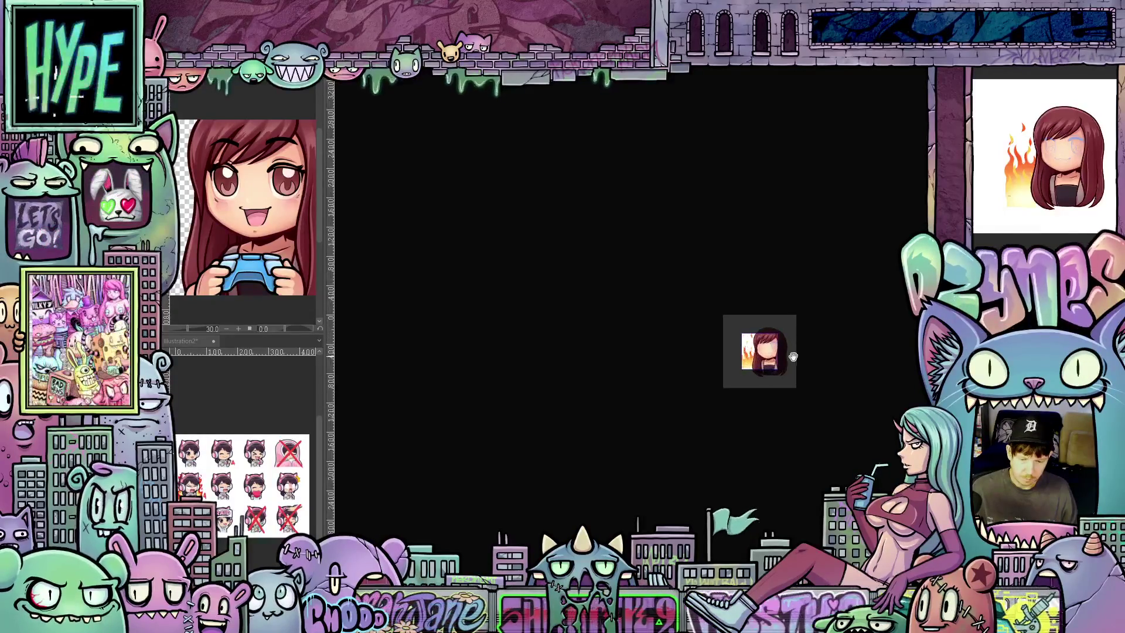
scroll(790, 361, "up", 1)
scroll(777, 358, "up", 1)
scroll(770, 358, "up", 1)
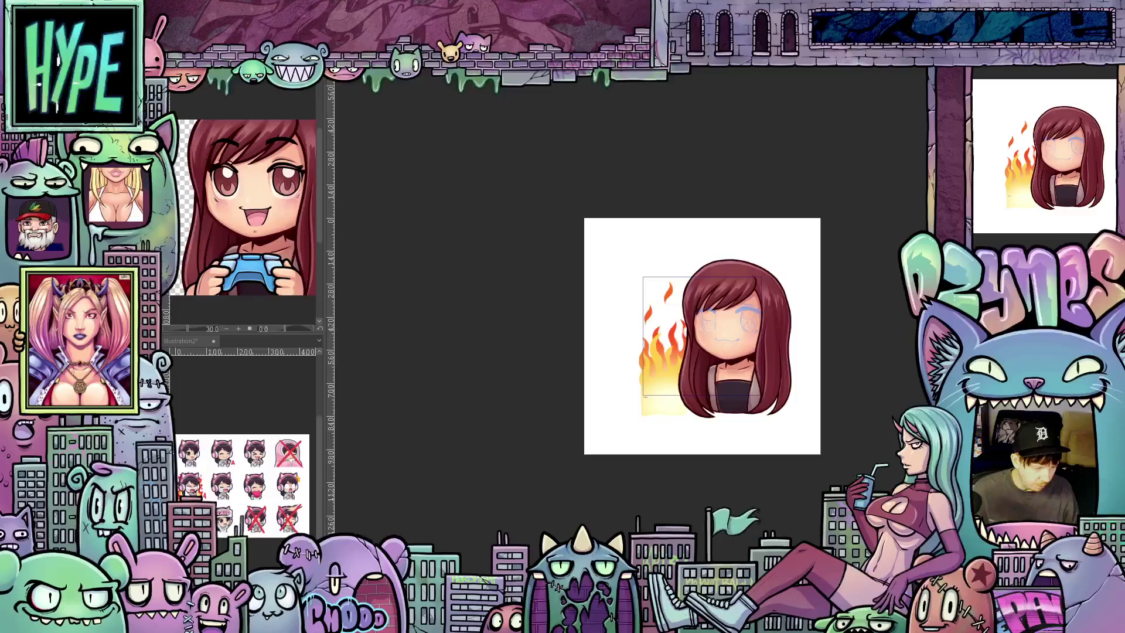
scroll(208, 414, "up", 1)
scroll(220, 415, "up", 1)
scroll(228, 415, "up", 1)
scroll(238, 415, "up", 1)
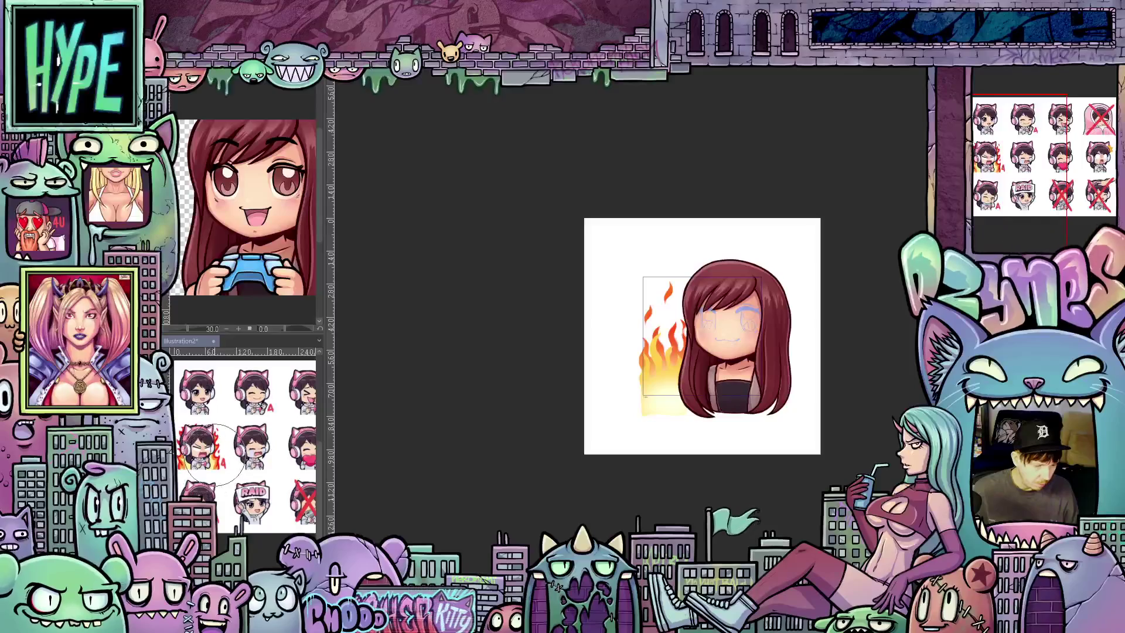
scroll(214, 448, "up", 1)
scroll(215, 445, "up", 1)
scroll(215, 444, "up", 1)
scroll(217, 441, "up", 1)
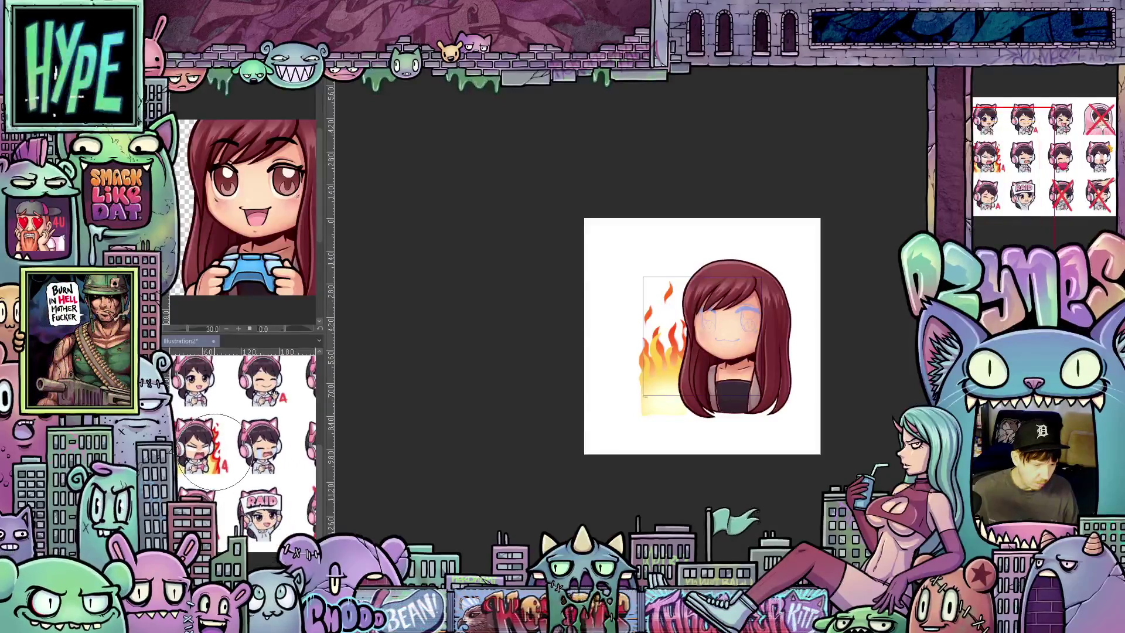
scroll(214, 450, "down", 2)
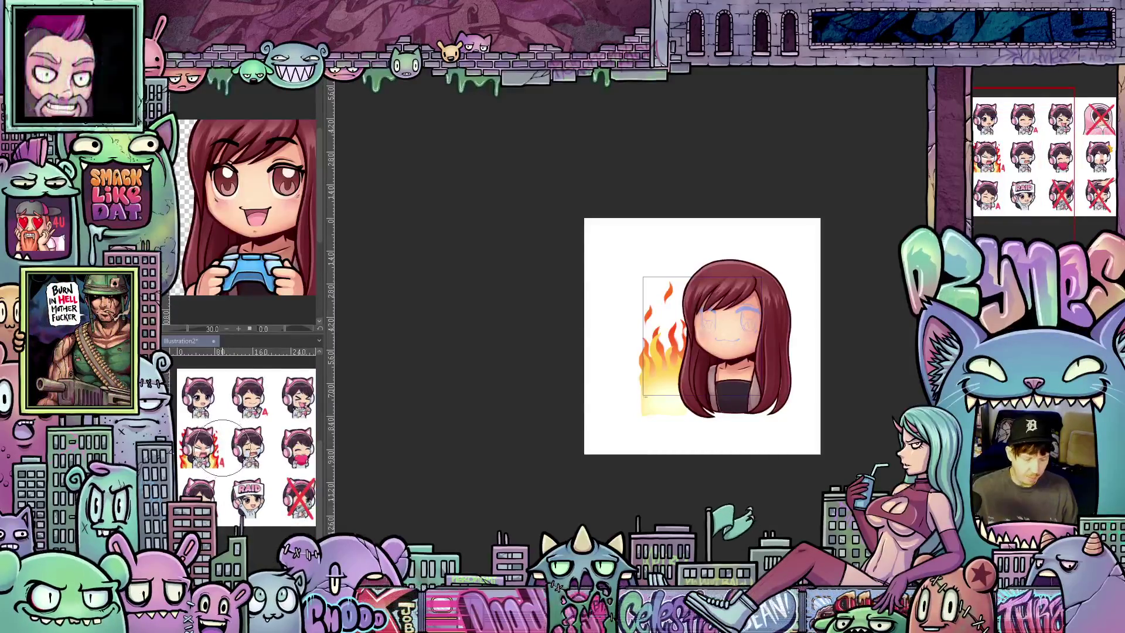
scroll(224, 447, "down", 2)
scroll(229, 449, "right", 3)
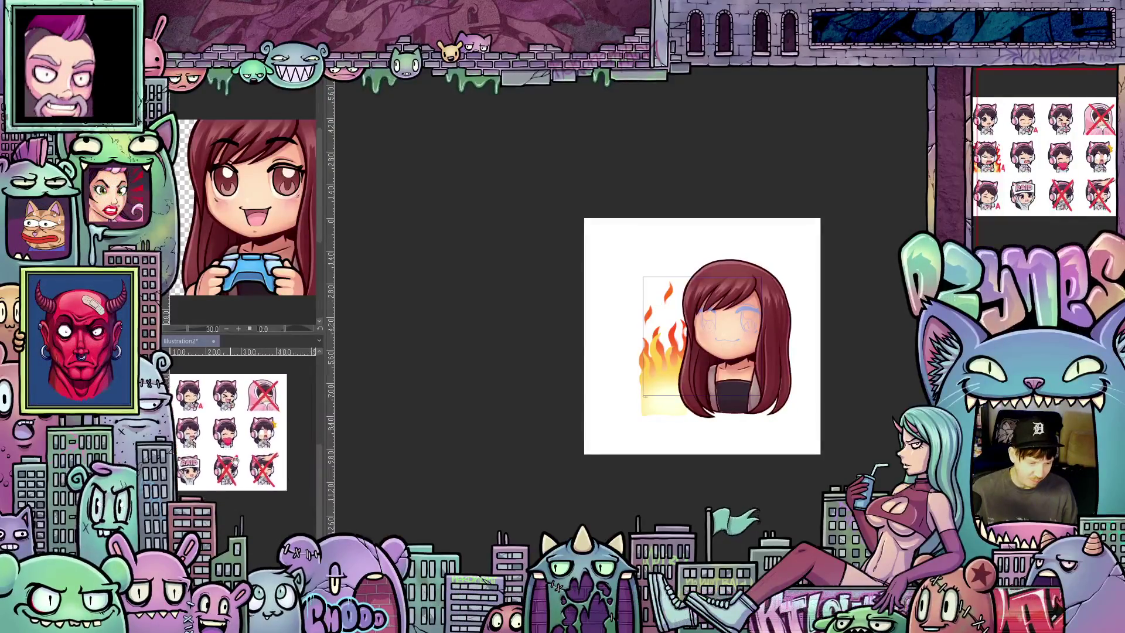
left_click_drag(224, 433, 288, 444)
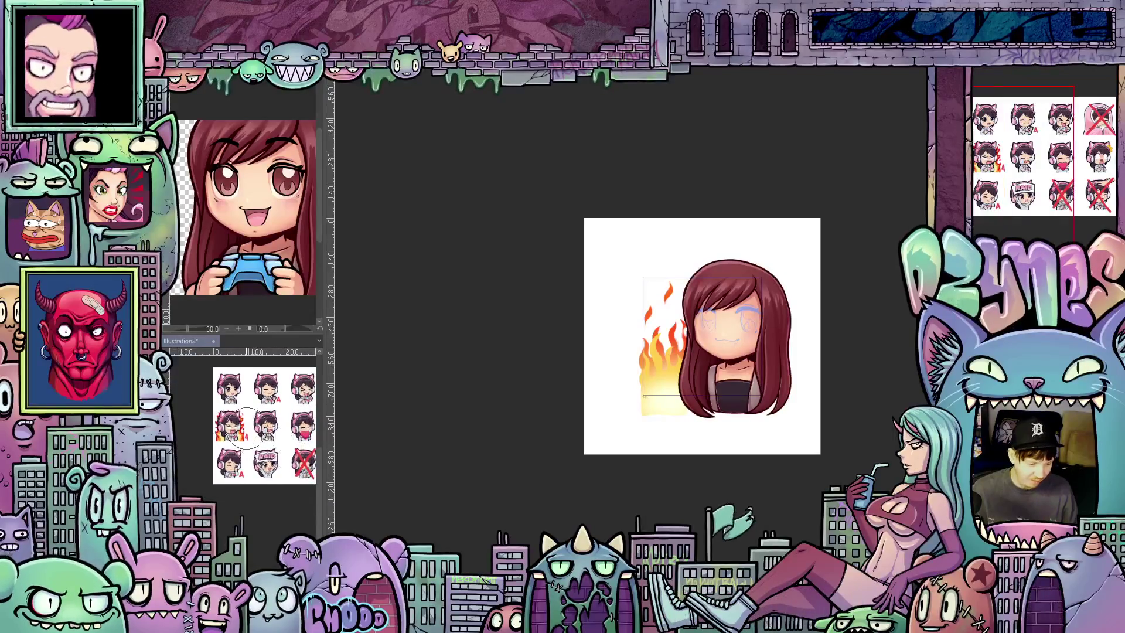
scroll(247, 430, "up", 1)
scroll(242, 426, "up", 1)
scroll(234, 419, "up", 1)
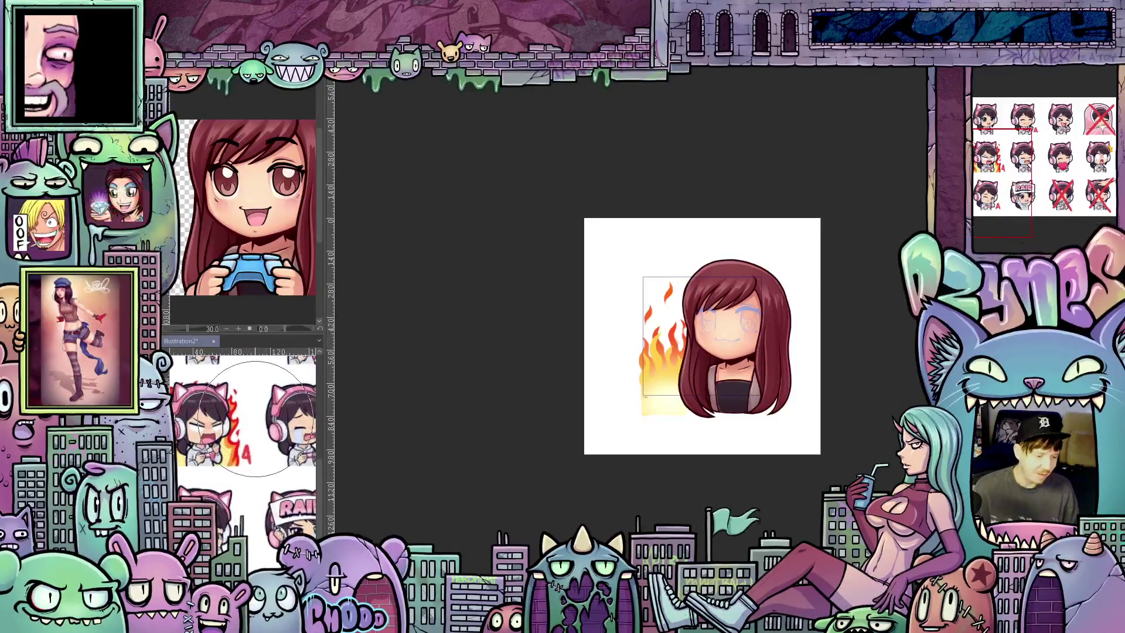
scroll(255, 414, "up", 1)
scroll(250, 422, "up", 1)
scroll(247, 435, "up", 1)
scroll(242, 449, "up", 1)
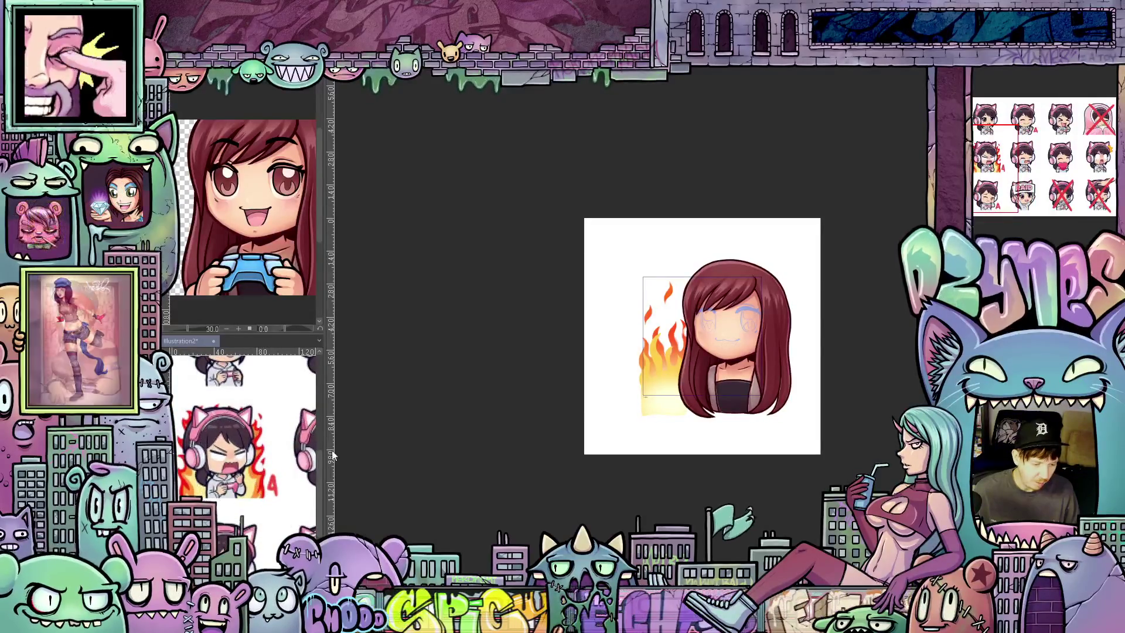
scroll(255, 461, "down", 3)
scroll(233, 463, "up", 1)
scroll(238, 470, "up", 1)
scroll(241, 480, "down", 1)
scroll(249, 491, "down", 1)
left_click_drag(247, 489, 238, 473)
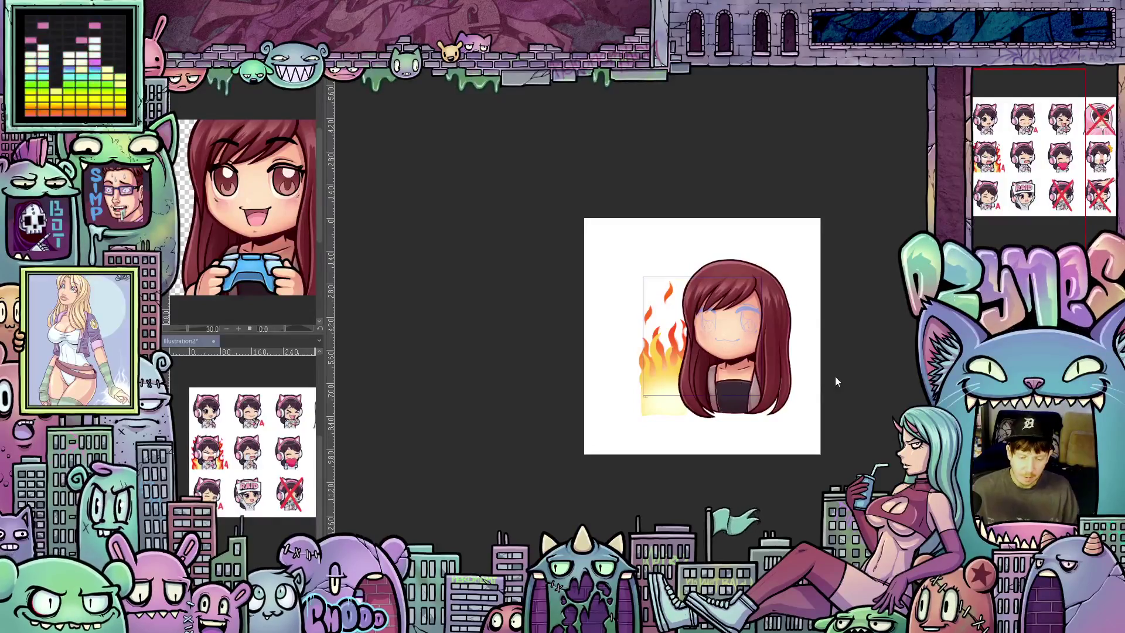
scroll(836, 376, "up", 2)
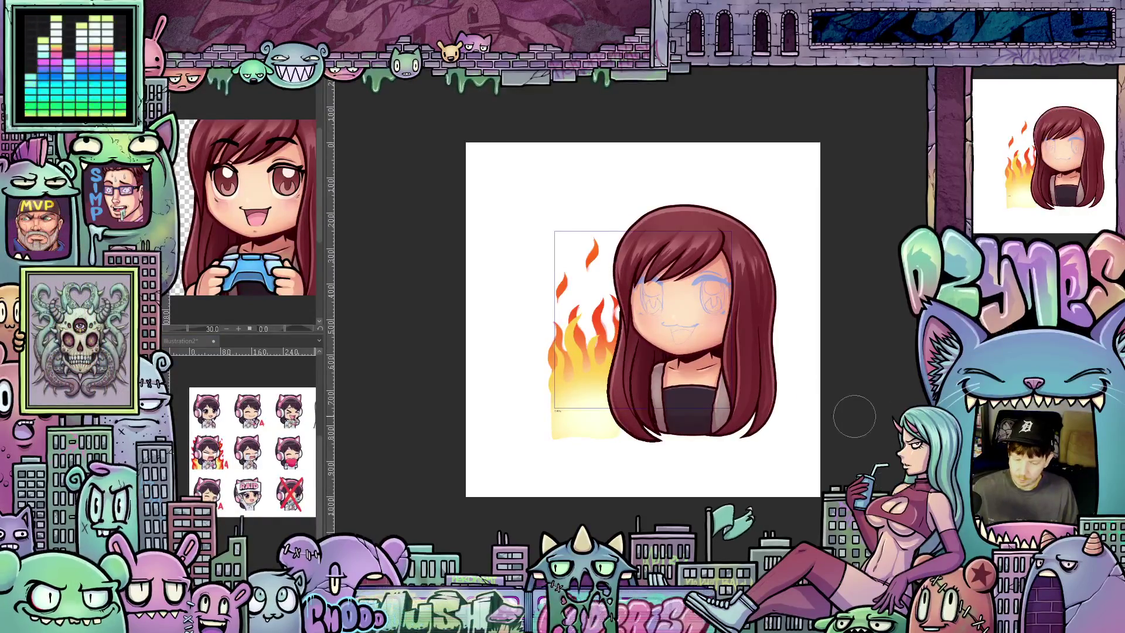
scroll(855, 414, "up", 1)
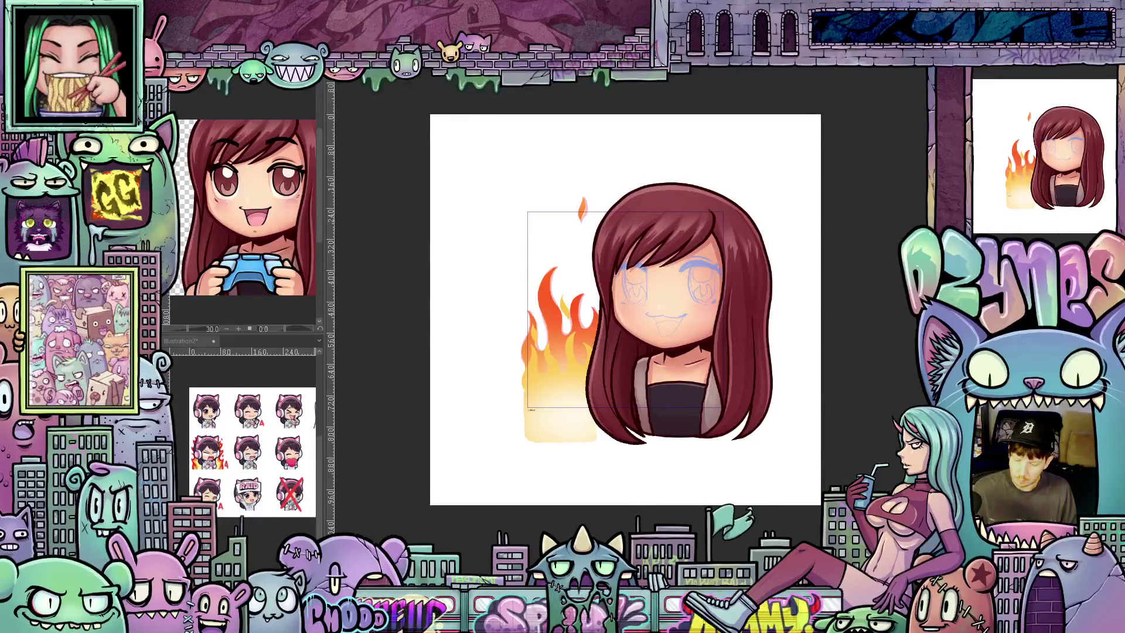
Step: Pick the near-black 18181B as the paper layer colour with the eyedropper in Color settings
left_click(453, 304)
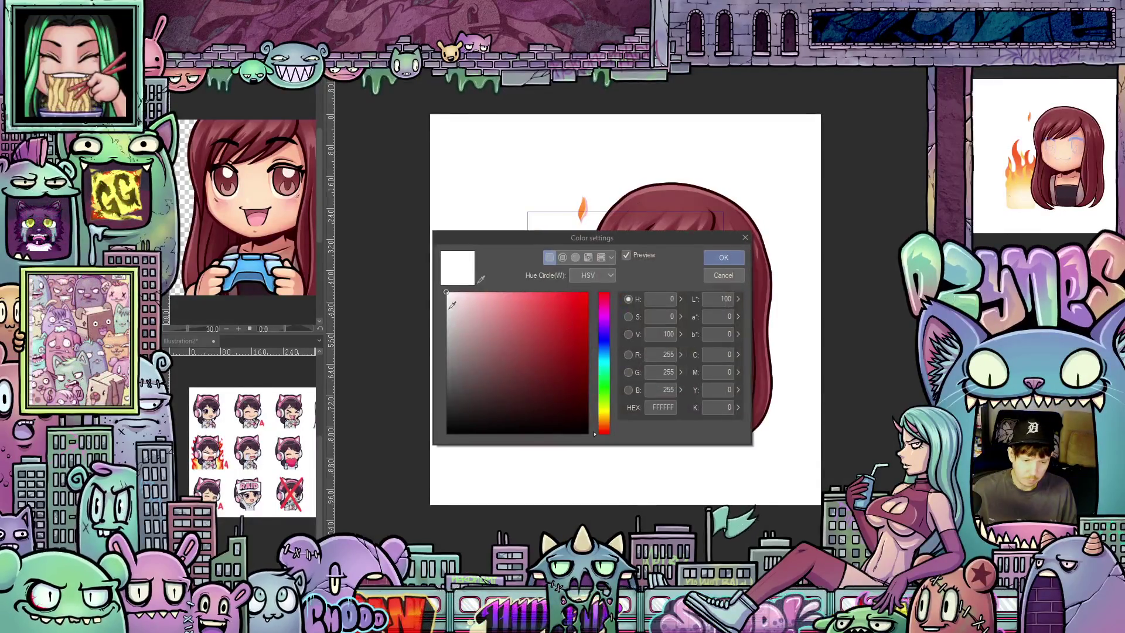
left_click(481, 278)
left_click(741, 101)
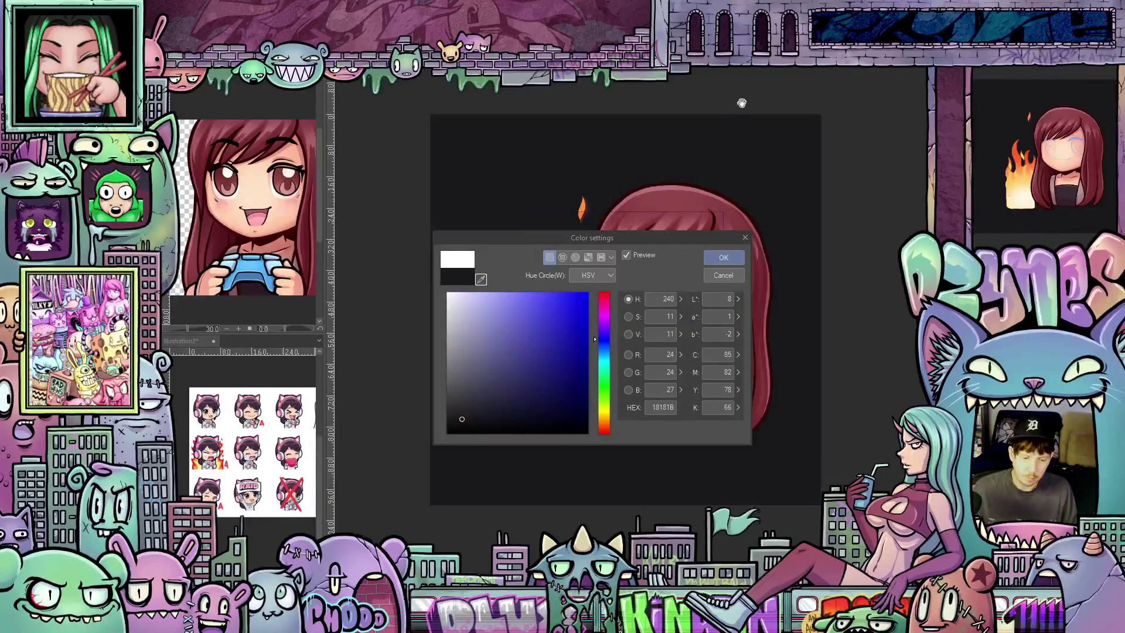
Step: Confirm the dark 18181B background colour in the Color settings dialog
left_click(735, 257)
scroll(842, 304, "down", 2)
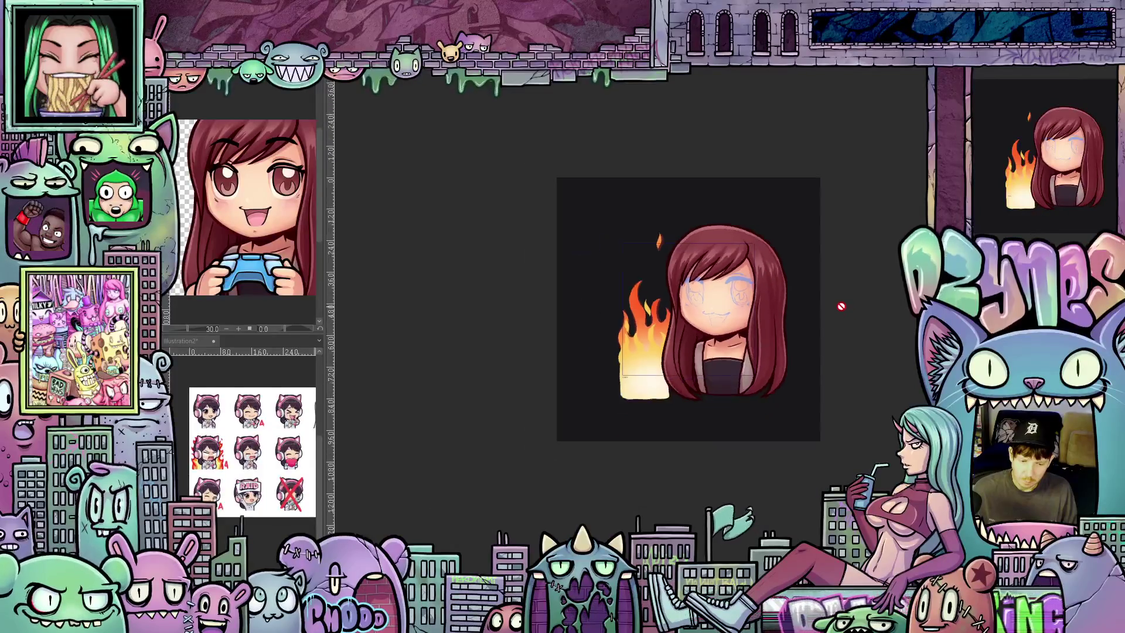
scroll(841, 305, "down", 1)
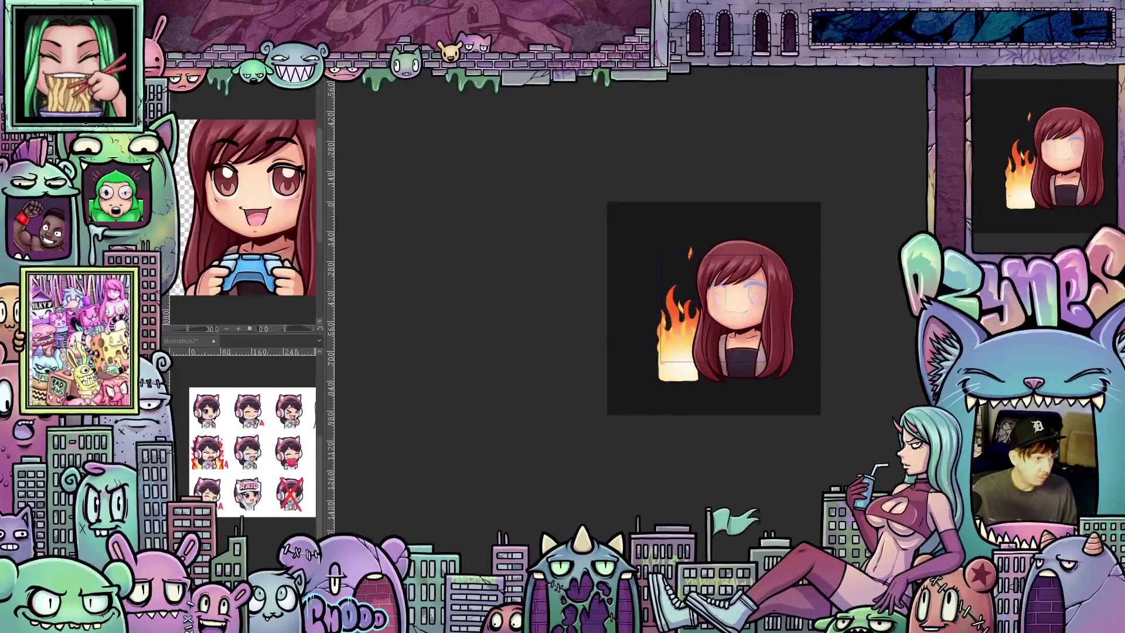
scroll(862, 387, "down", 2)
scroll(863, 388, "down", 2)
scroll(862, 388, "down", 2)
scroll(863, 388, "down", 1)
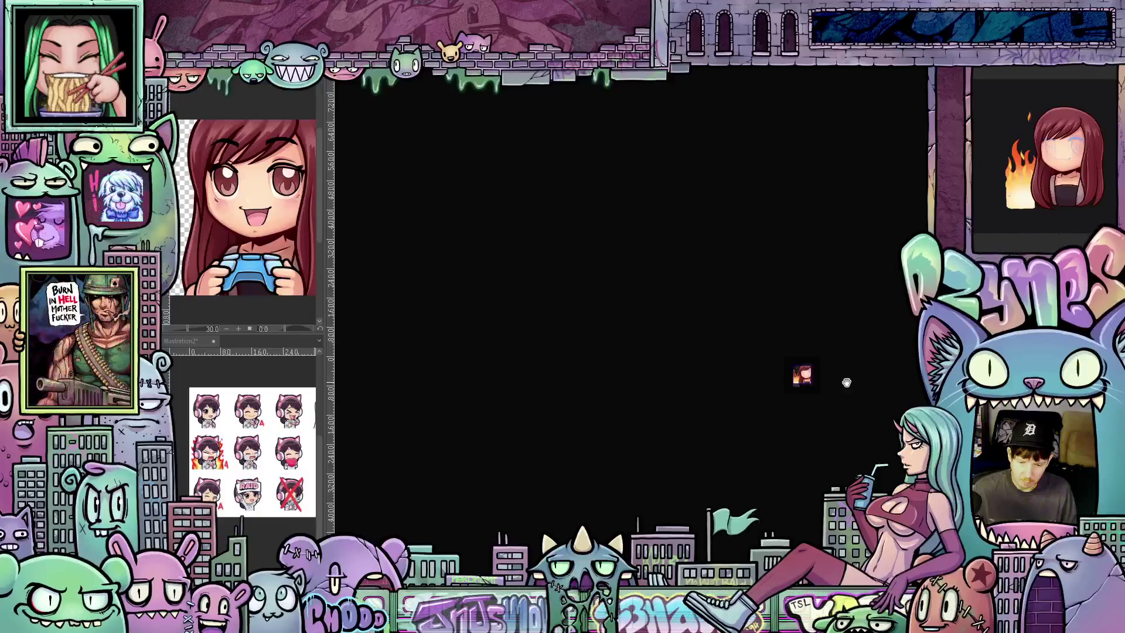
scroll(844, 382, "up", 1)
scroll(831, 374, "up", 2)
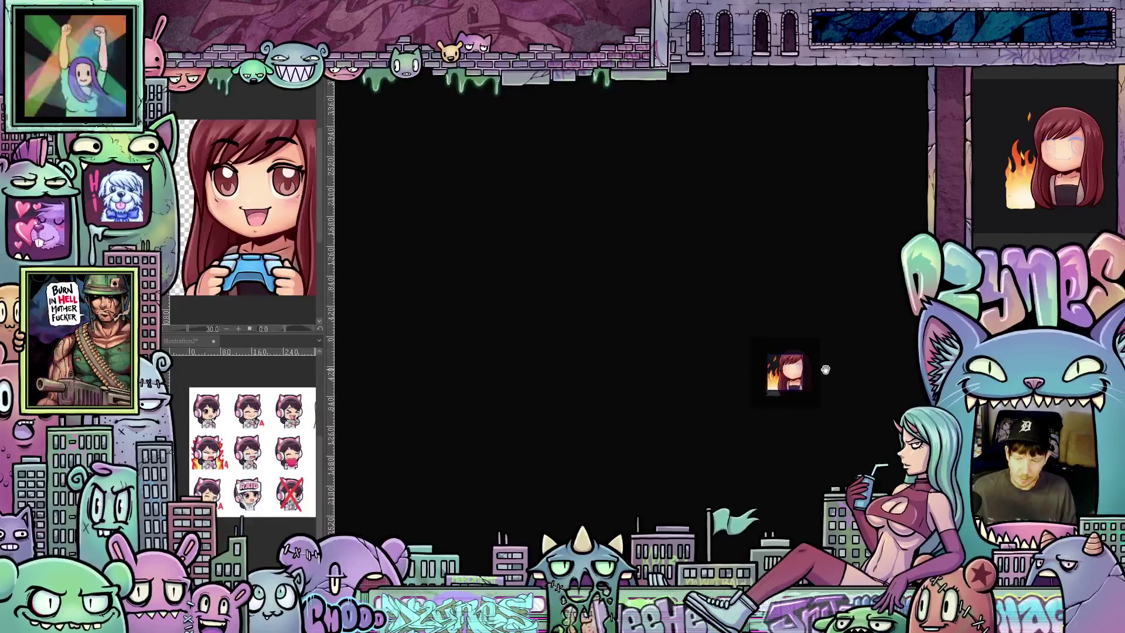
scroll(821, 370, "up", 2)
scroll(813, 371, "up", 1)
scroll(801, 373, "up", 1)
scroll(784, 374, "up", 2)
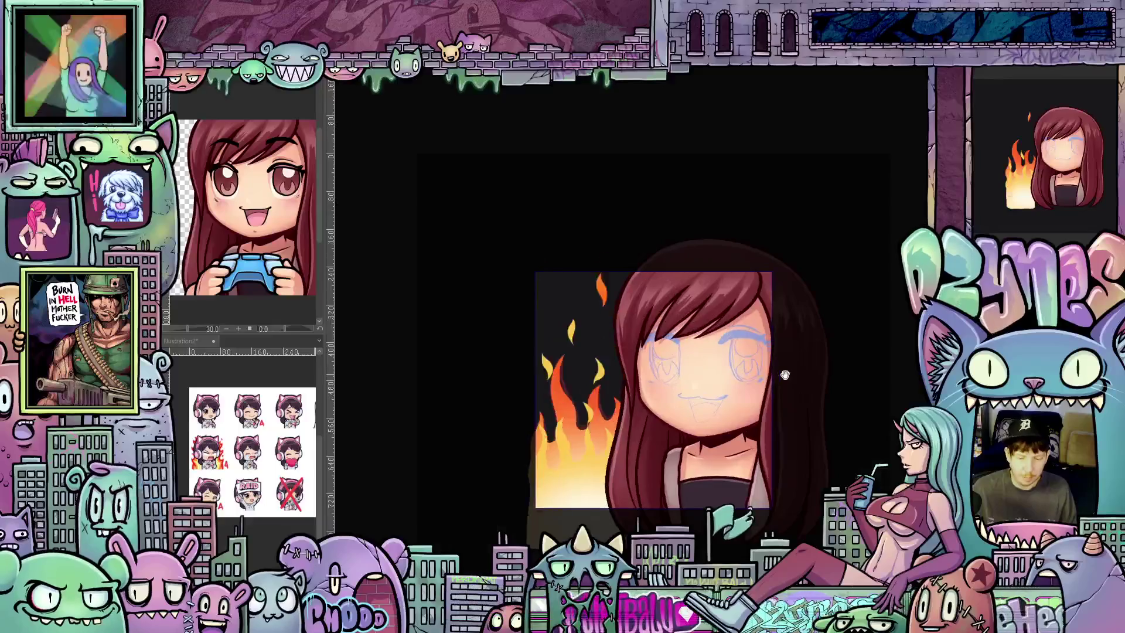
scroll(785, 375, "up", 1)
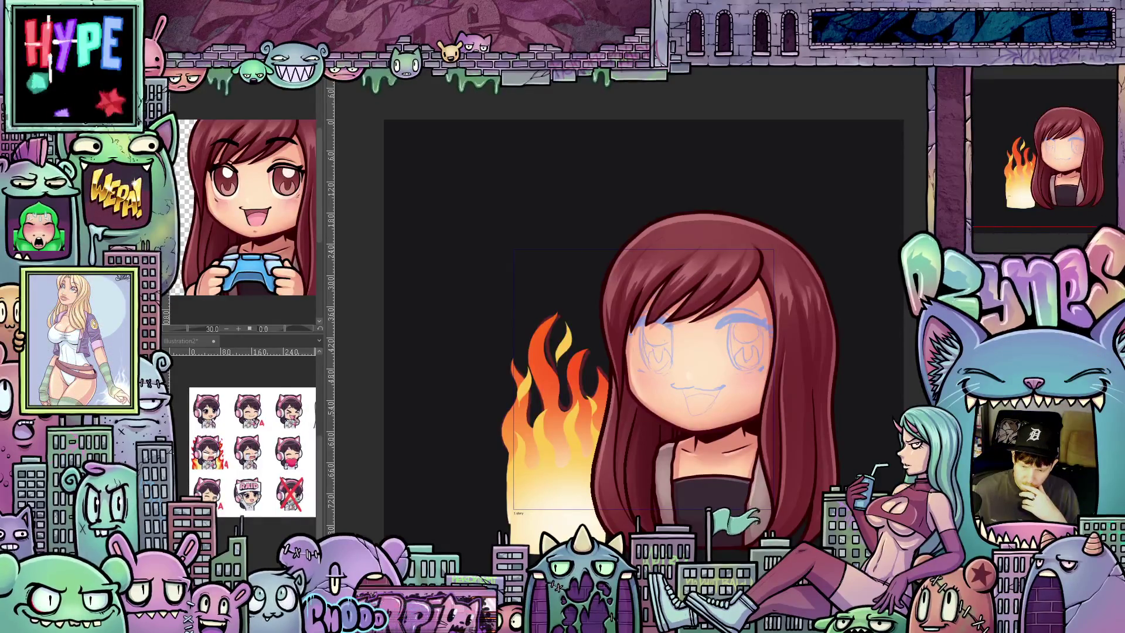
scroll(704, 373, "up", 1)
scroll(707, 370, "up", 1)
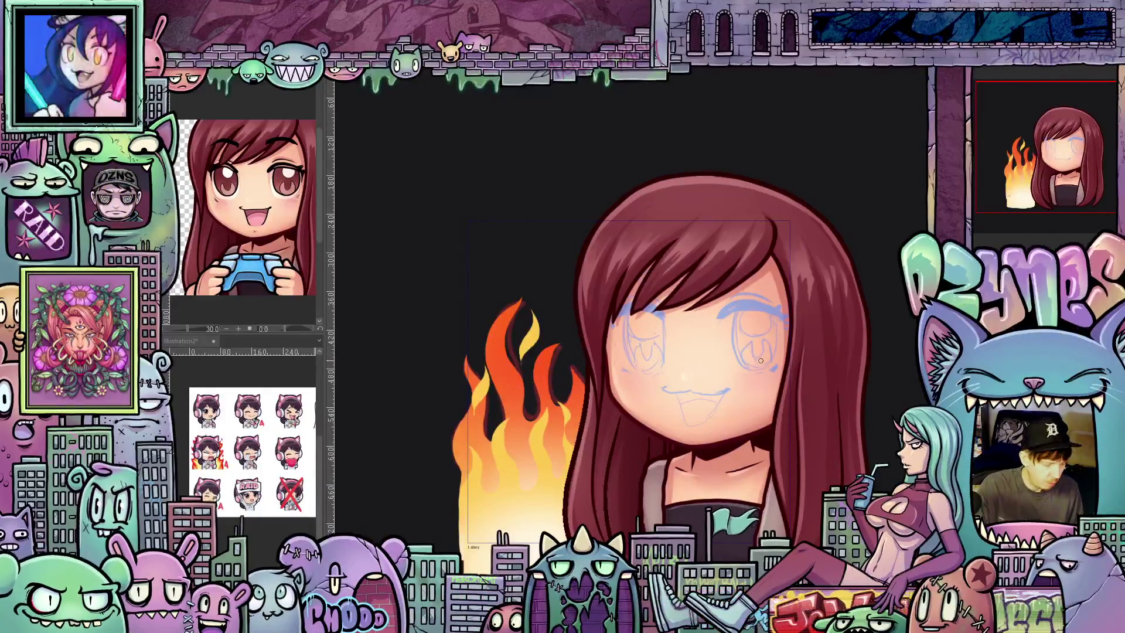
Step: Ink bold black outlines and a curved inner line around the girl's right eye, tilting the canvas as needed
mouse_move(849, 406)
left_mouse_down()
mouse_move(729, 317)
mouse_move(761, 283)
left_mouse_up()
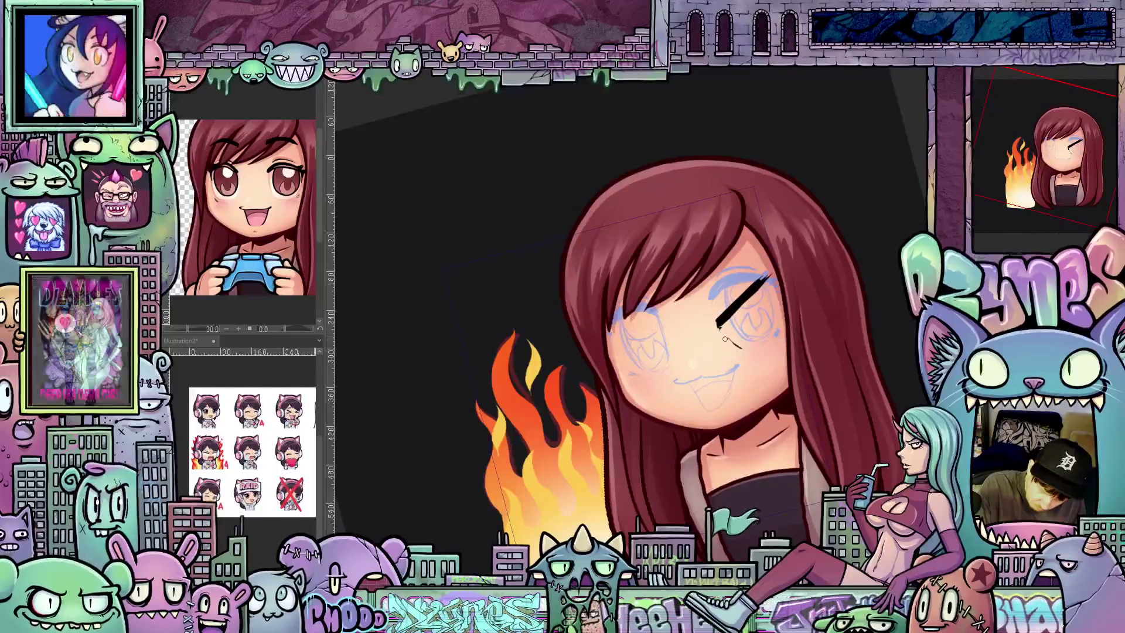
left_click_drag(755, 283, 743, 351)
left_click_drag(762, 280, 772, 291)
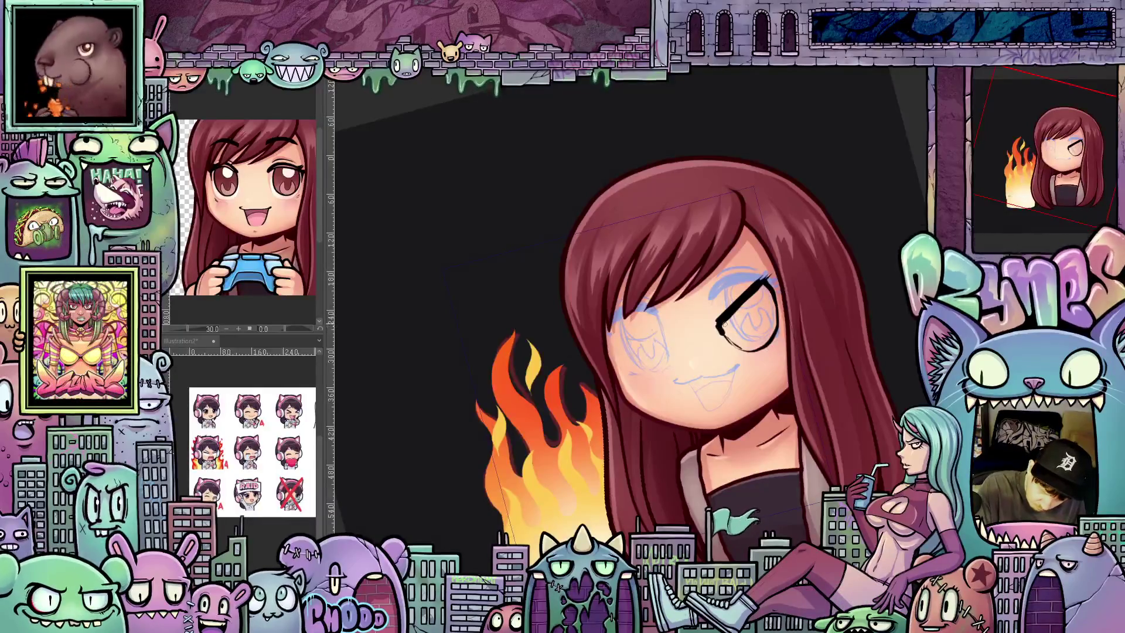
left_click_drag(719, 330, 711, 331)
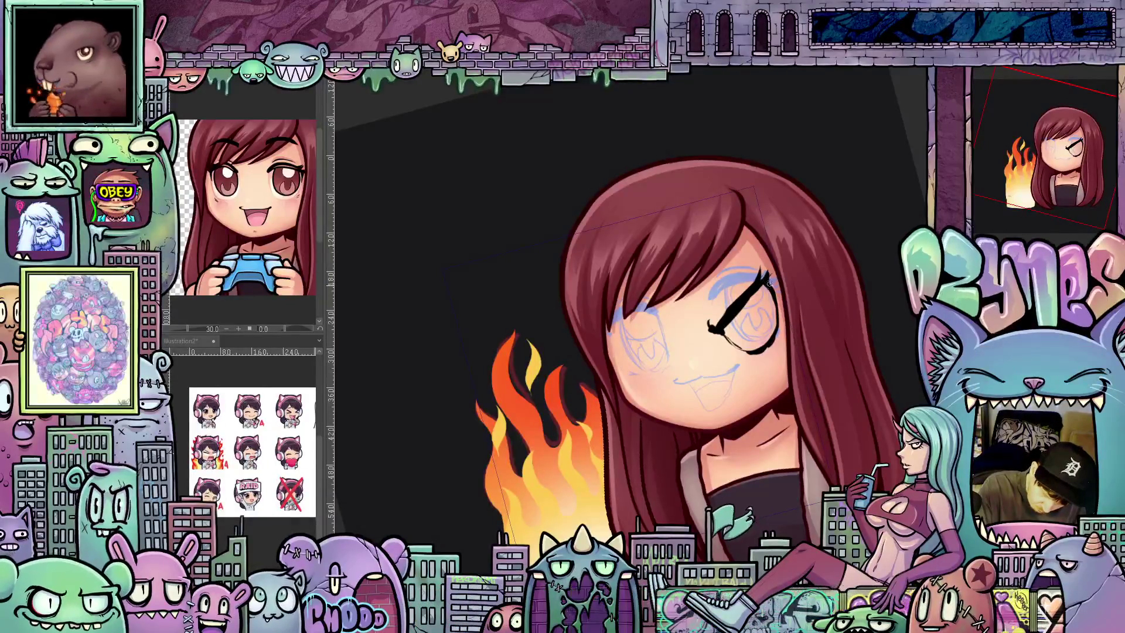
left_click_drag(720, 313, 746, 280)
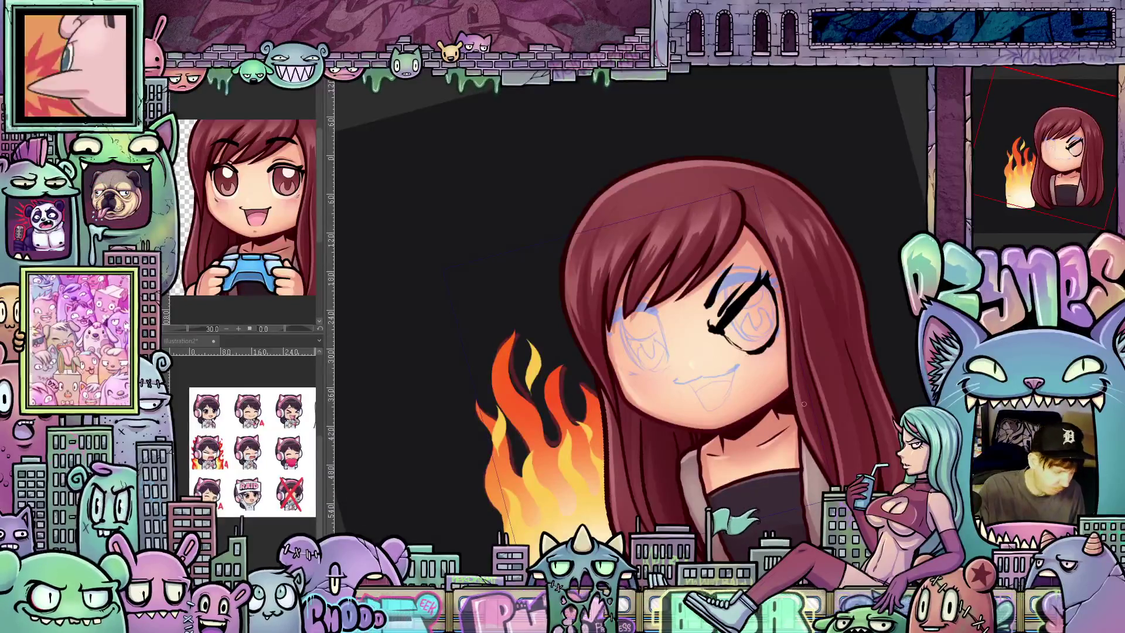
left_click_drag(804, 404, 670, 340)
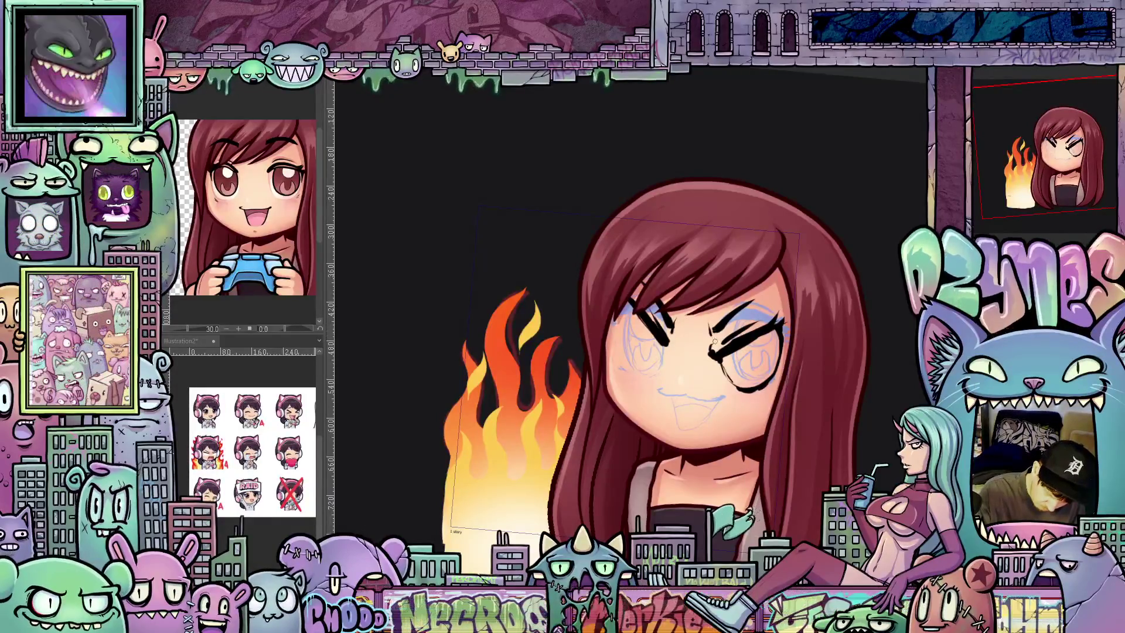
mouse_move(708, 334)
left_mouse_down()
mouse_move(788, 370)
mouse_move(665, 366)
left_mouse_up()
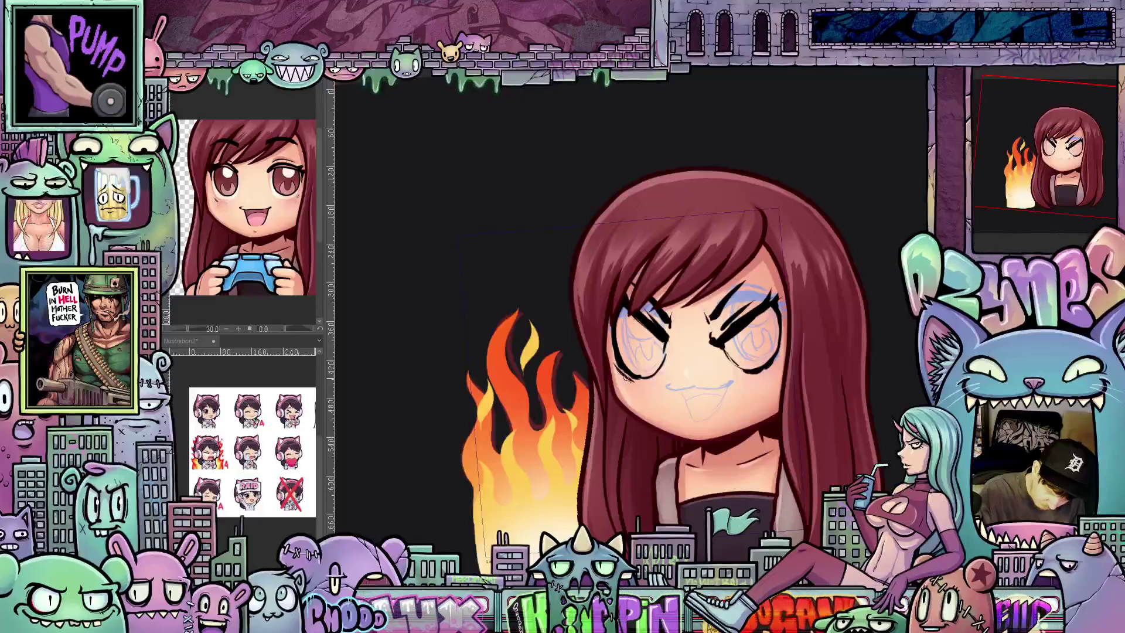
Step: Refine the inked eye lines, rotating the canvas to comfortable angles between strokes
mouse_move(614, 348)
left_mouse_down()
mouse_move(833, 358)
mouse_move(679, 380)
left_mouse_up()
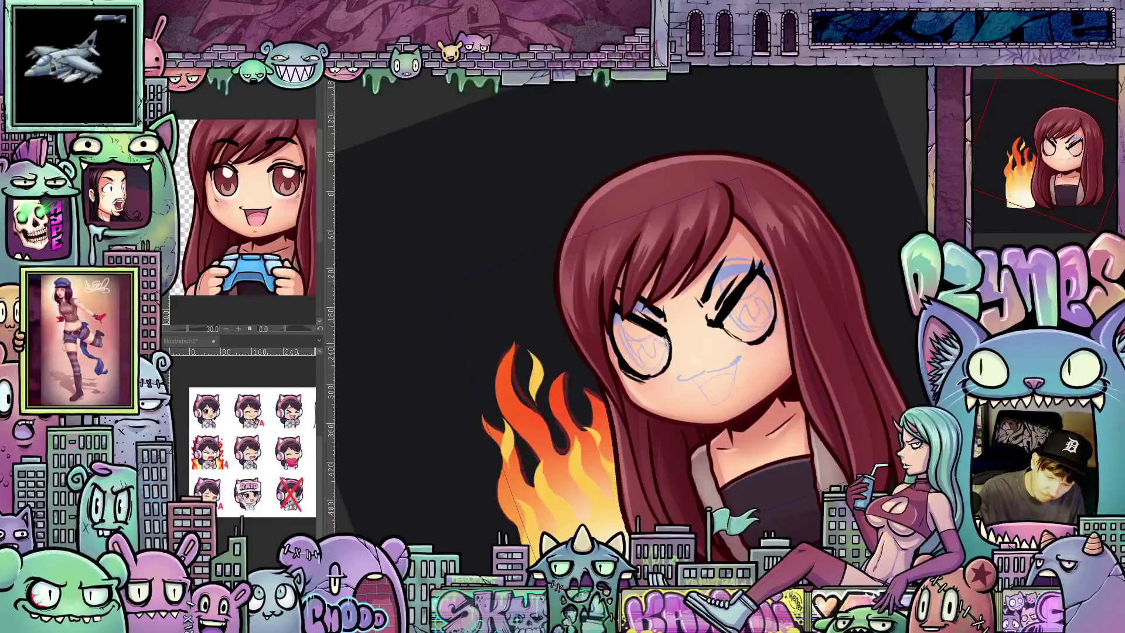
left_click_drag(667, 339, 717, 376)
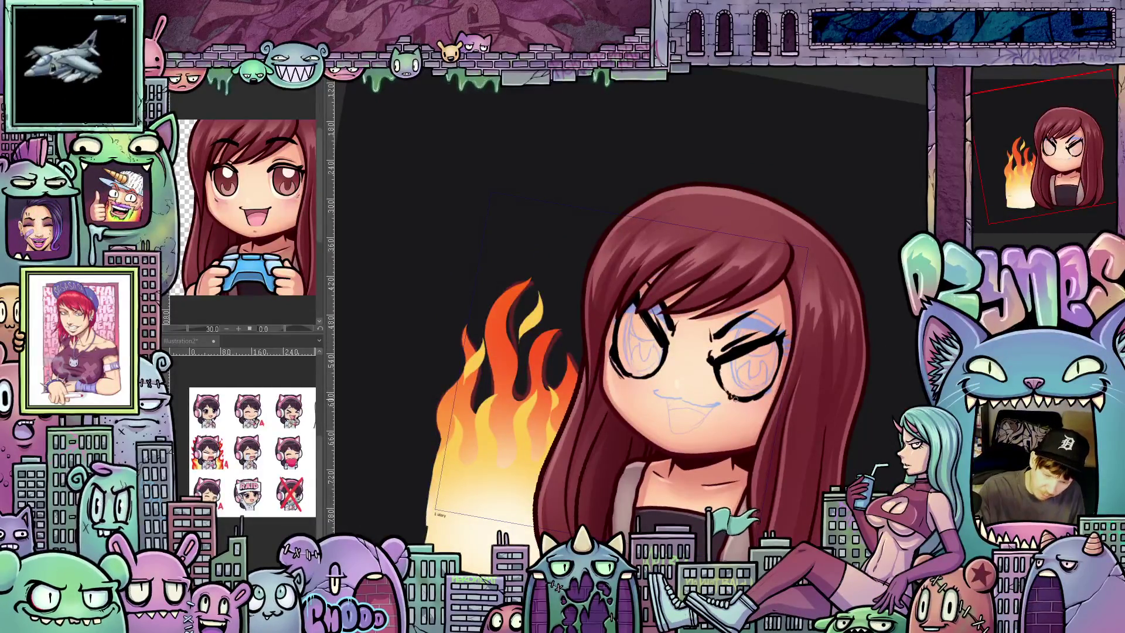
mouse_move(766, 392)
left_mouse_down()
mouse_move(834, 351)
mouse_move(724, 304)
left_mouse_up()
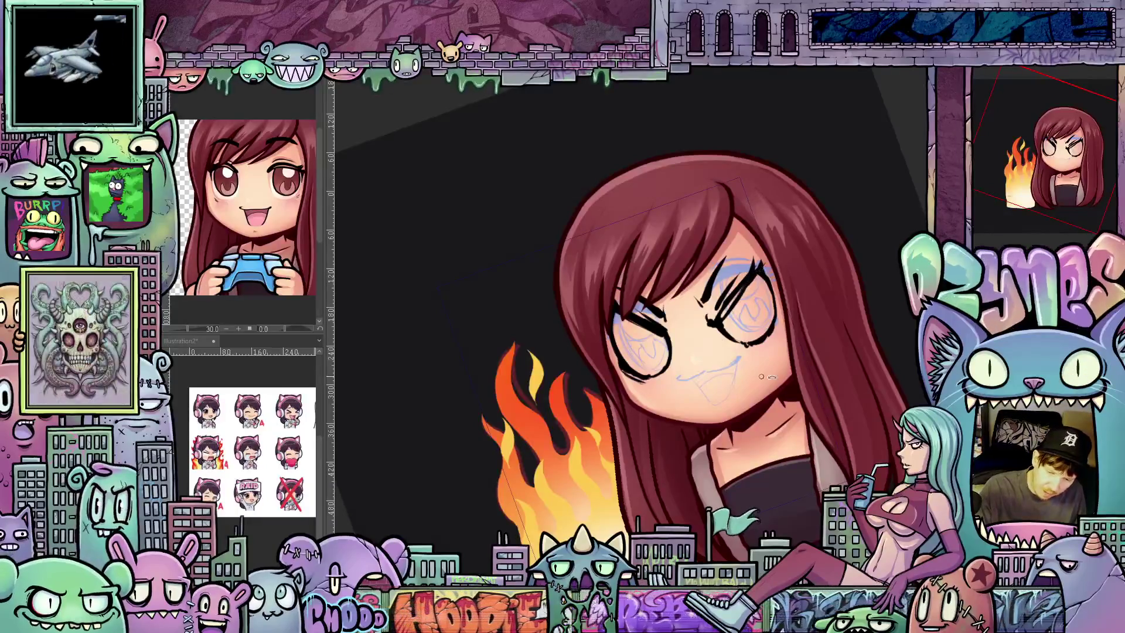
left_click_drag(745, 284, 662, 343)
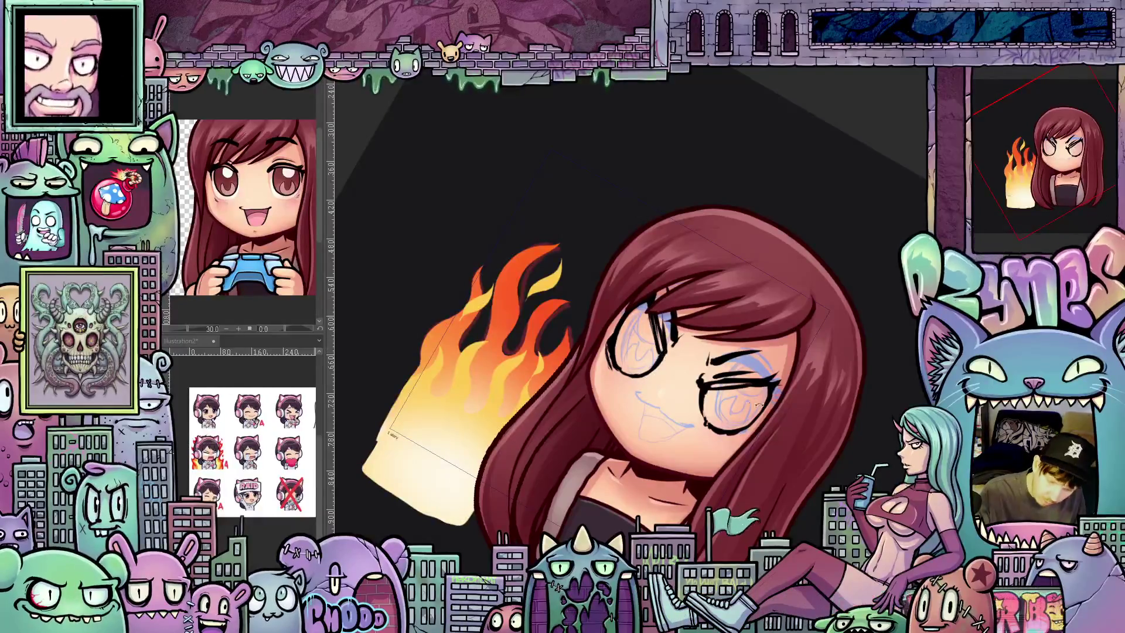
left_click_drag(758, 407, 807, 342)
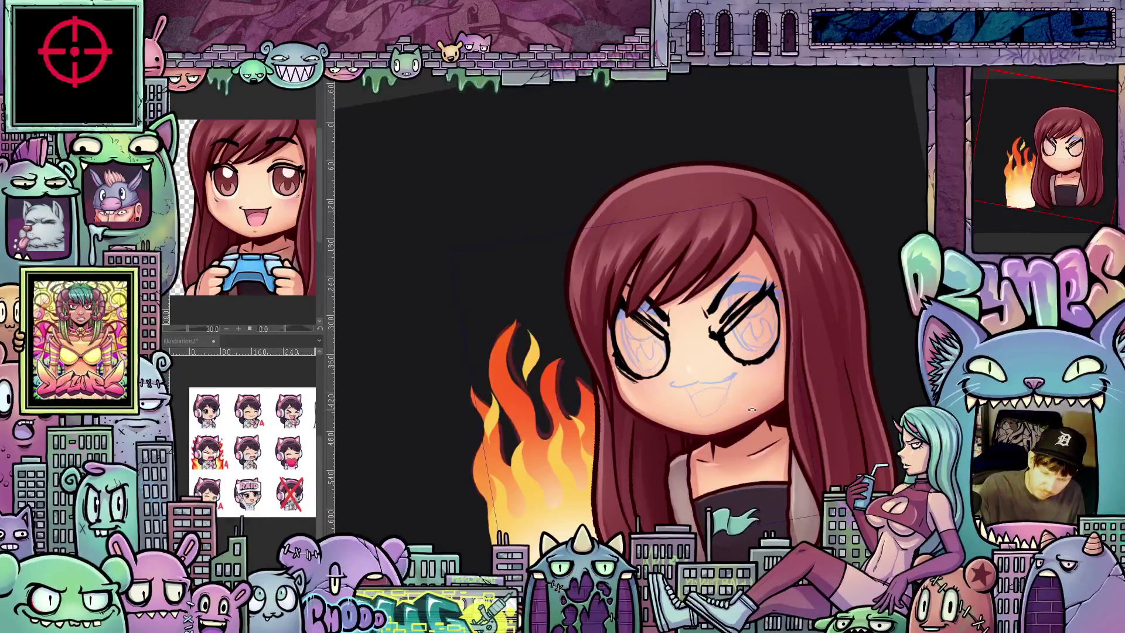
Step: Add spiky lash flicks to both eye corners, tilting and straightening the view between strokes
left_click_drag(760, 437, 696, 398)
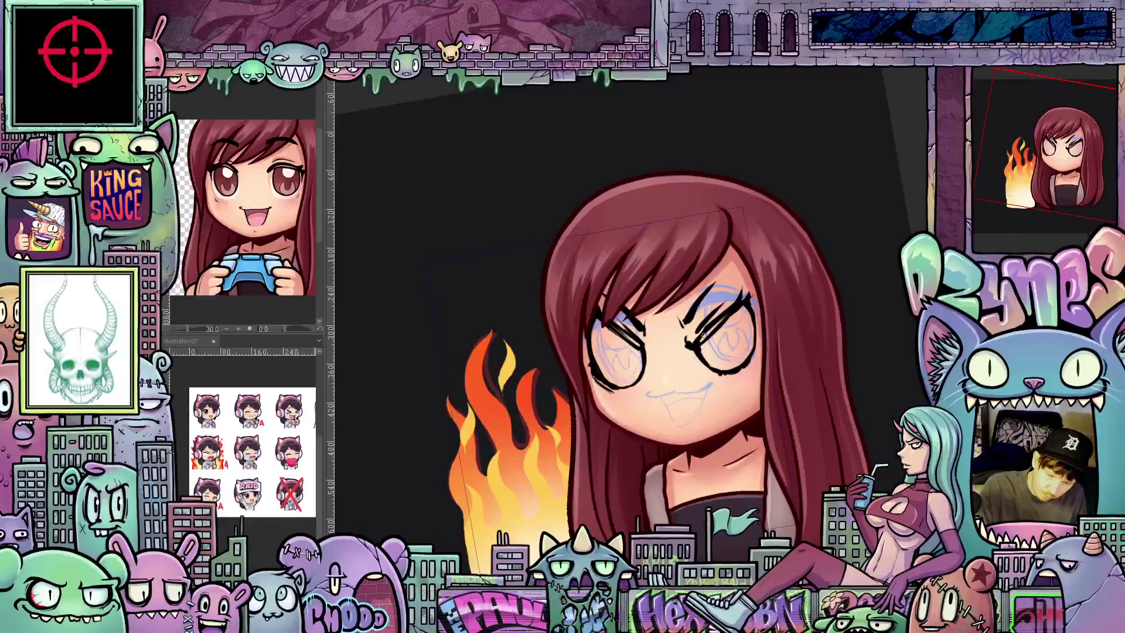
mouse_move(709, 328)
left_mouse_down()
mouse_move(784, 526)
mouse_move(827, 345)
mouse_move(726, 401)
left_mouse_up()
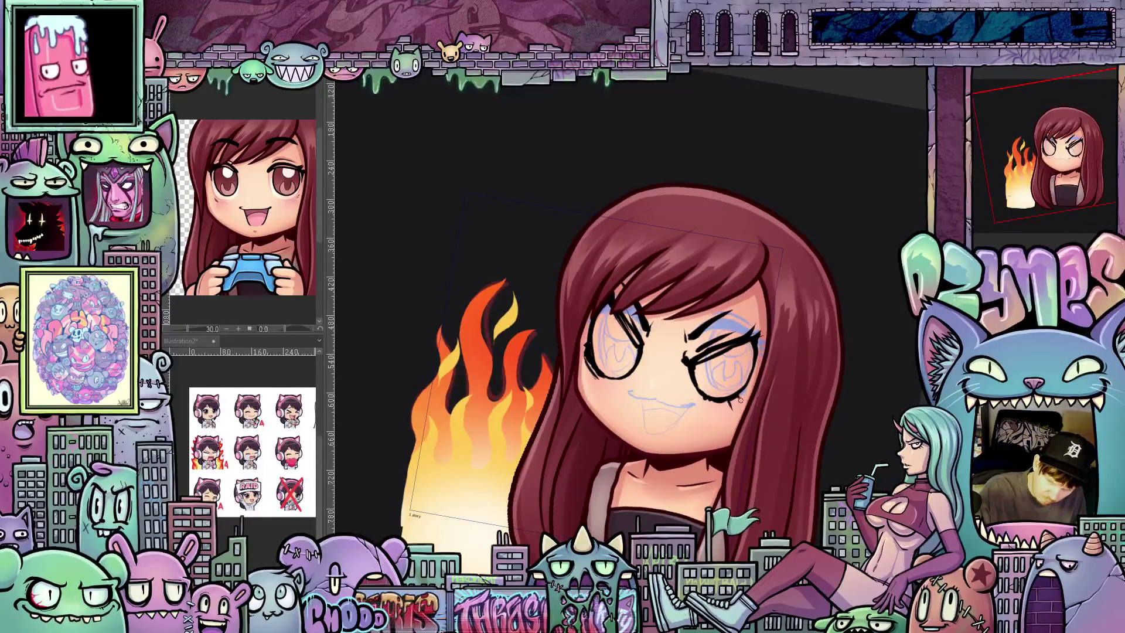
left_click_drag(741, 400, 686, 396)
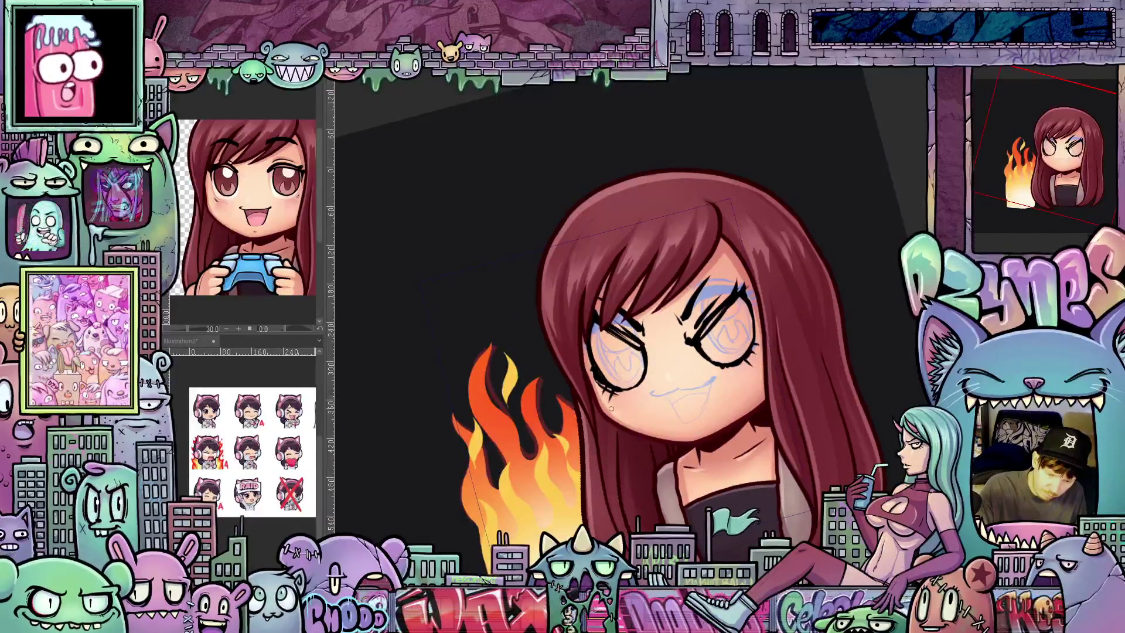
left_click_drag(816, 419, 712, 381)
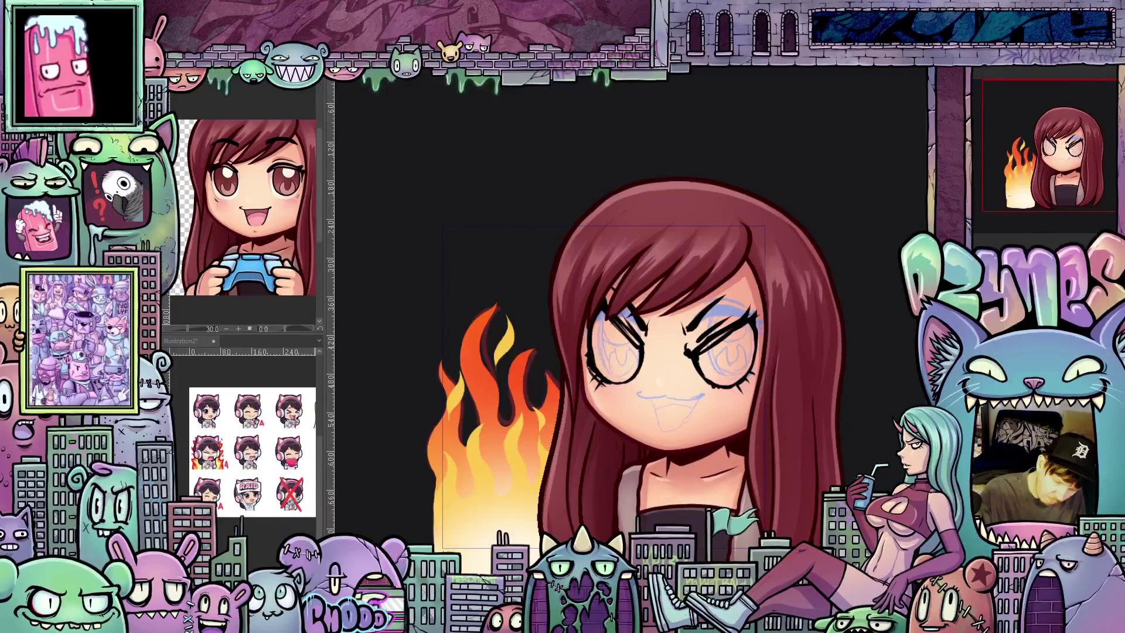
key("minus")
key("minus")
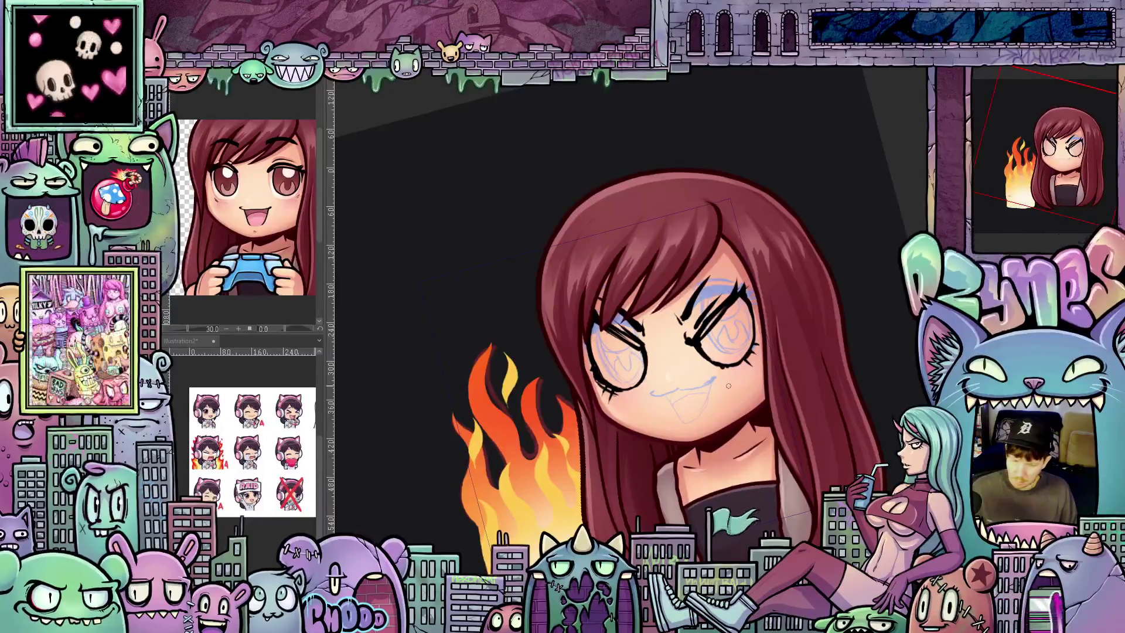
scroll(742, 349, "up", 2)
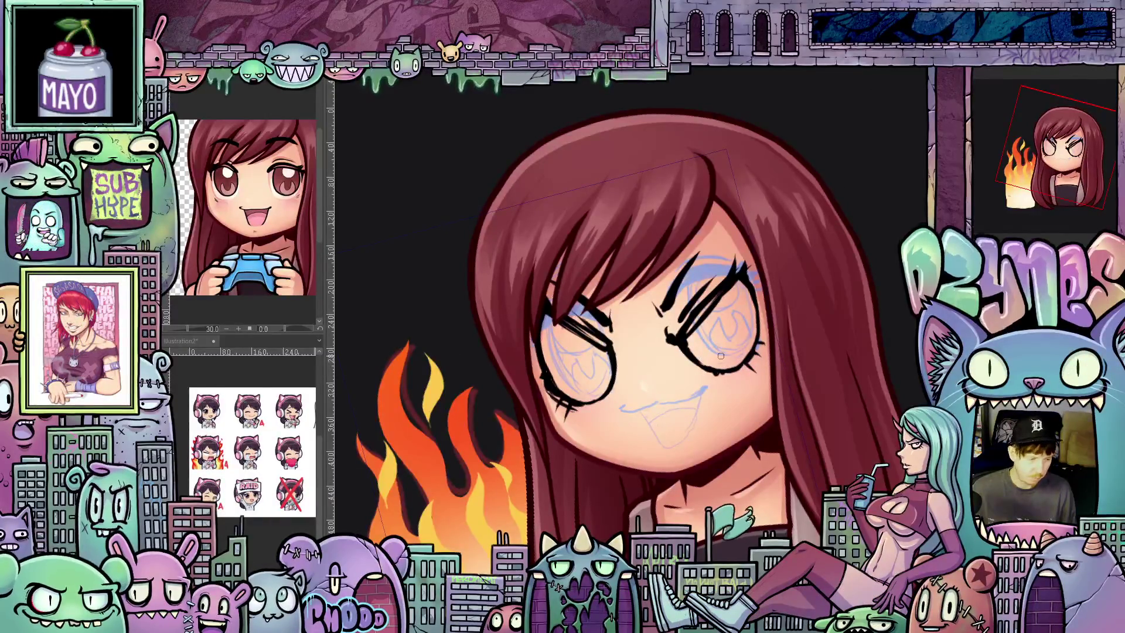
Step: Fill both eye interiors solid white and hide the blue sketch layer
key("ctrl+z")
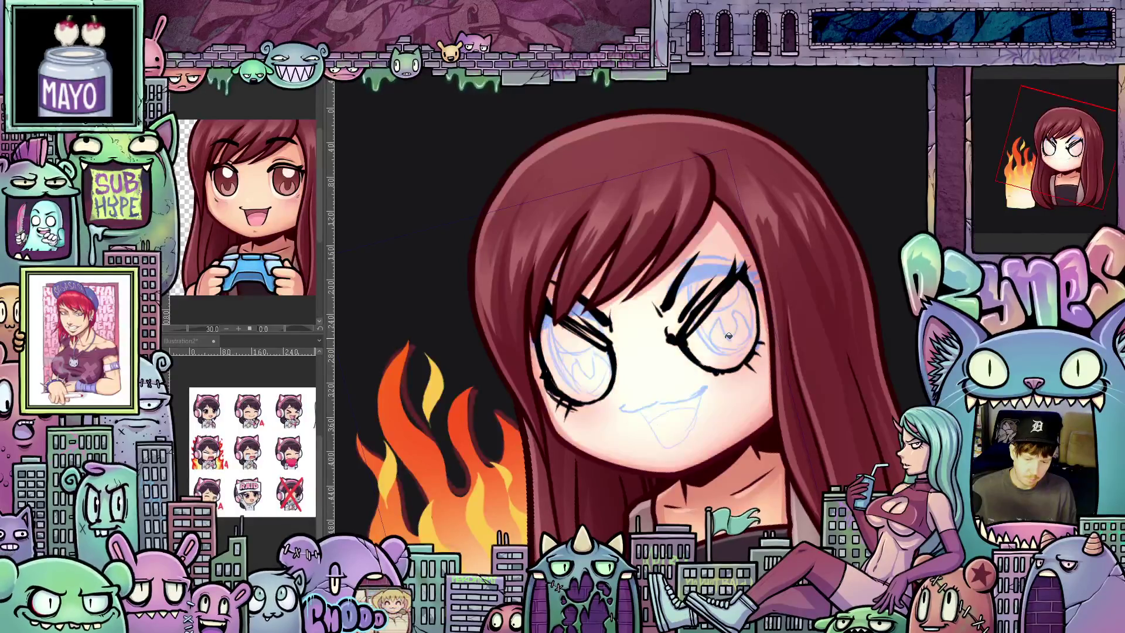
key("ctrl+y")
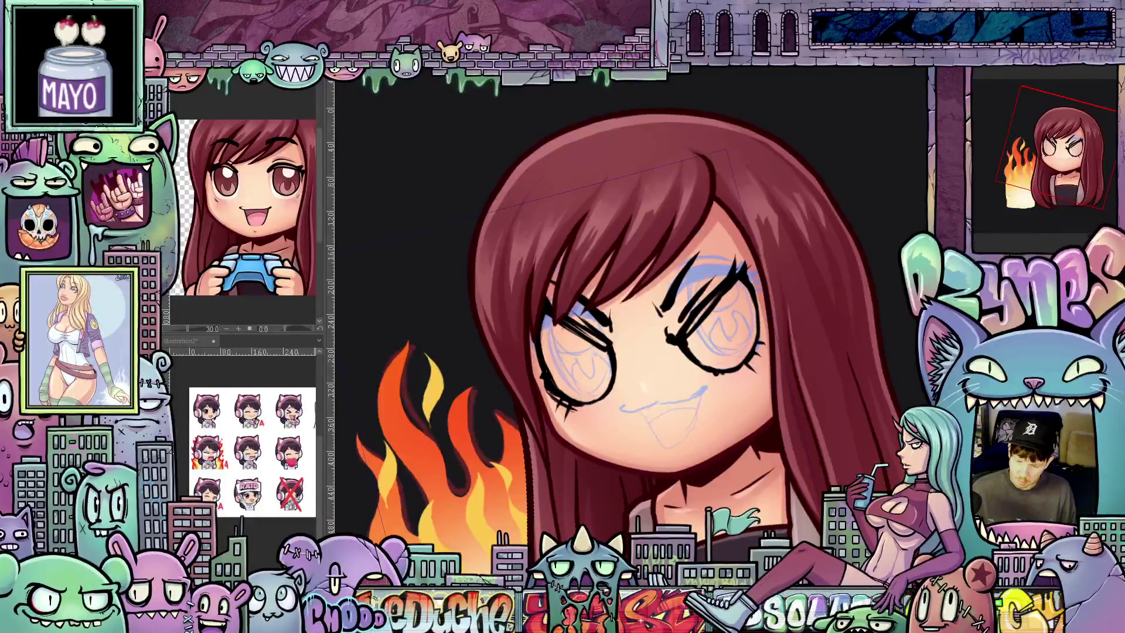
left_click(721, 327)
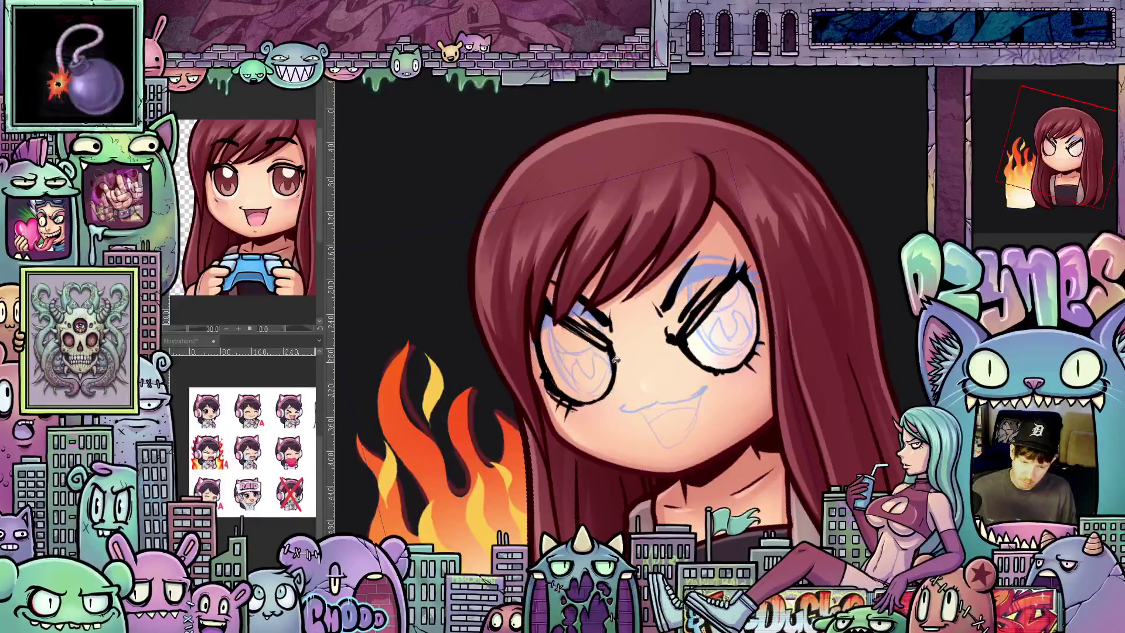
left_click(594, 365)
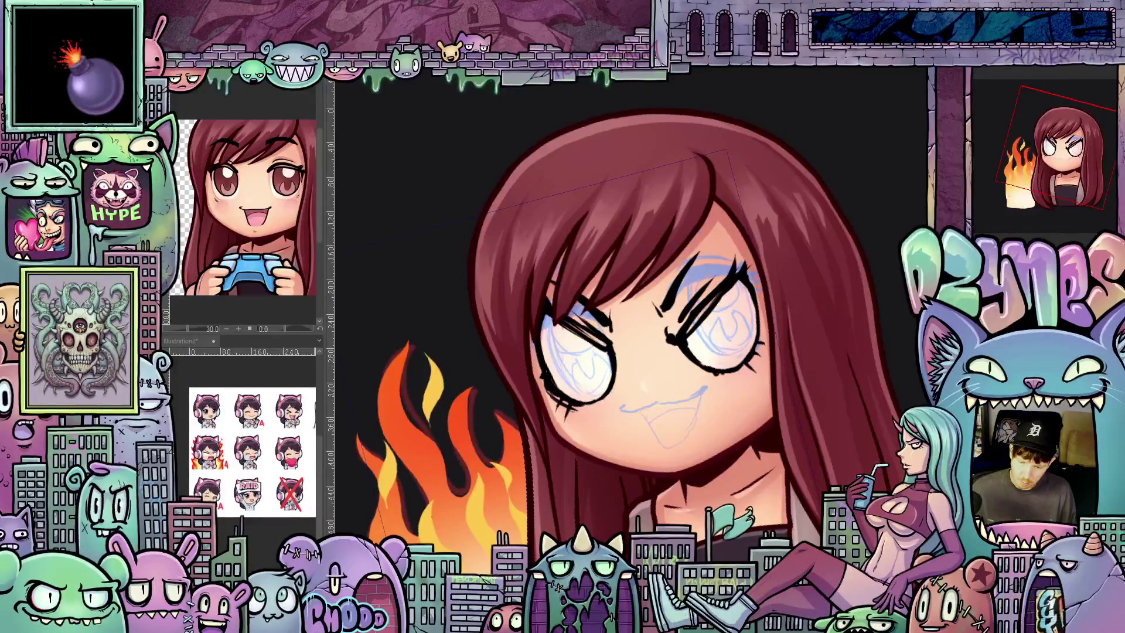
key("Delete")
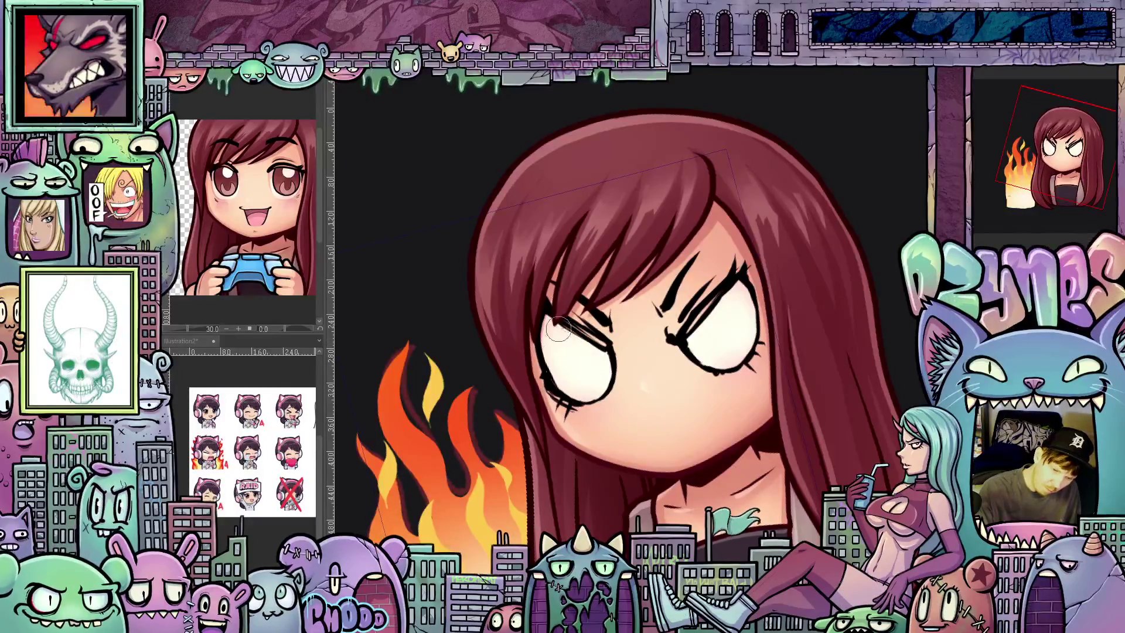
scroll(590, 384, "down", 5)
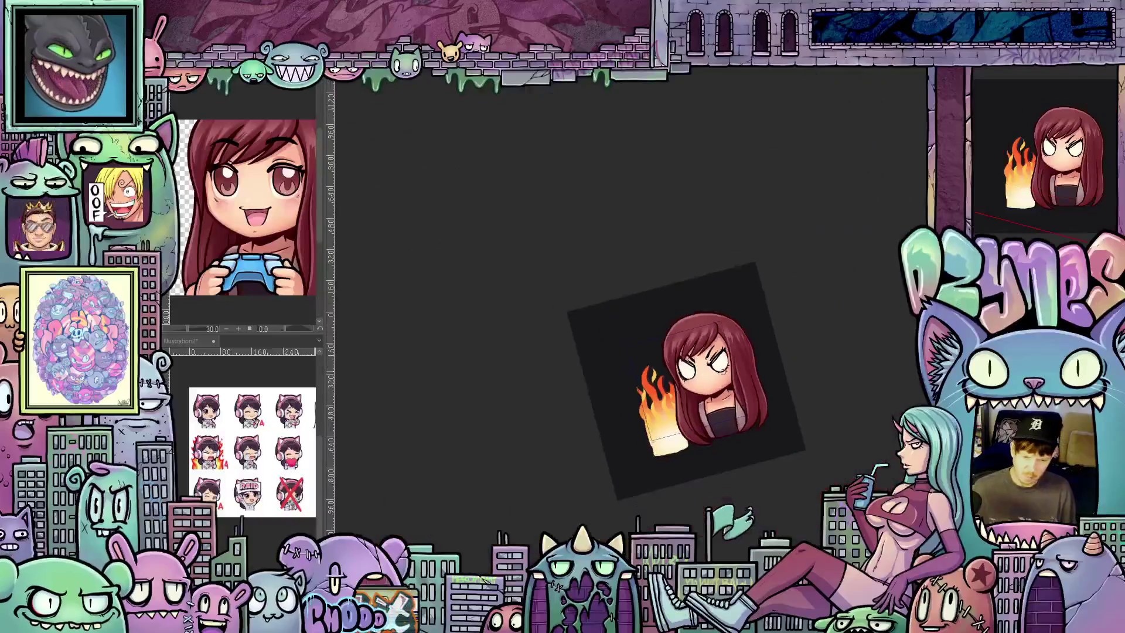
scroll(740, 368, "down", 2)
scroll(762, 362, "down", 1)
scroll(761, 362, "down", 1)
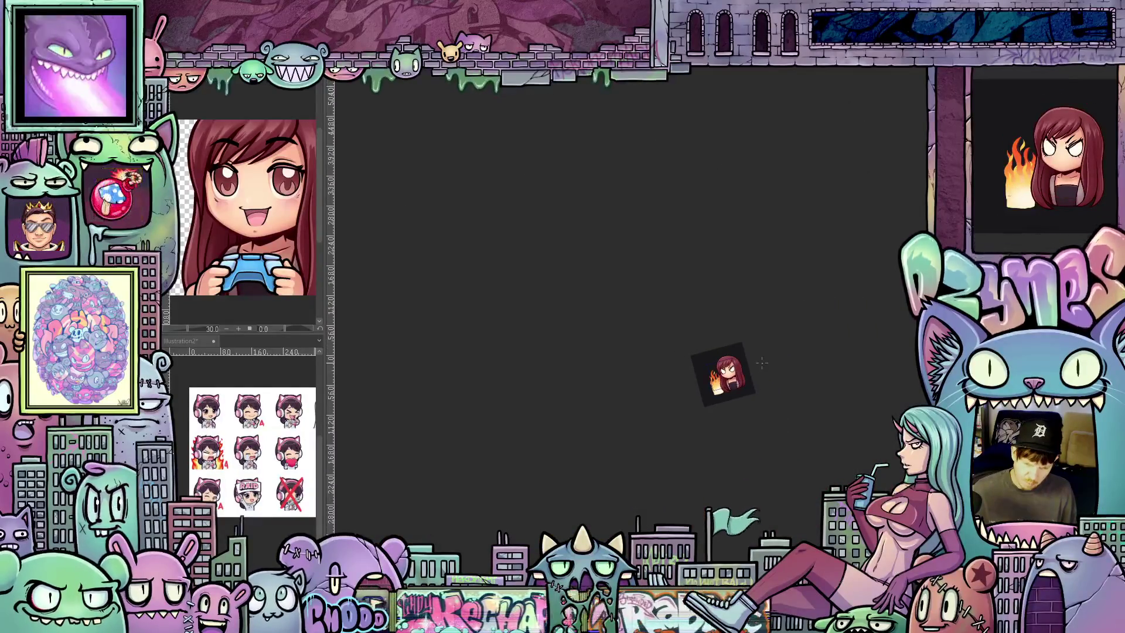
scroll(742, 371, "up", 1)
scroll(734, 369, "up", 3)
scroll(726, 367, "up", 1)
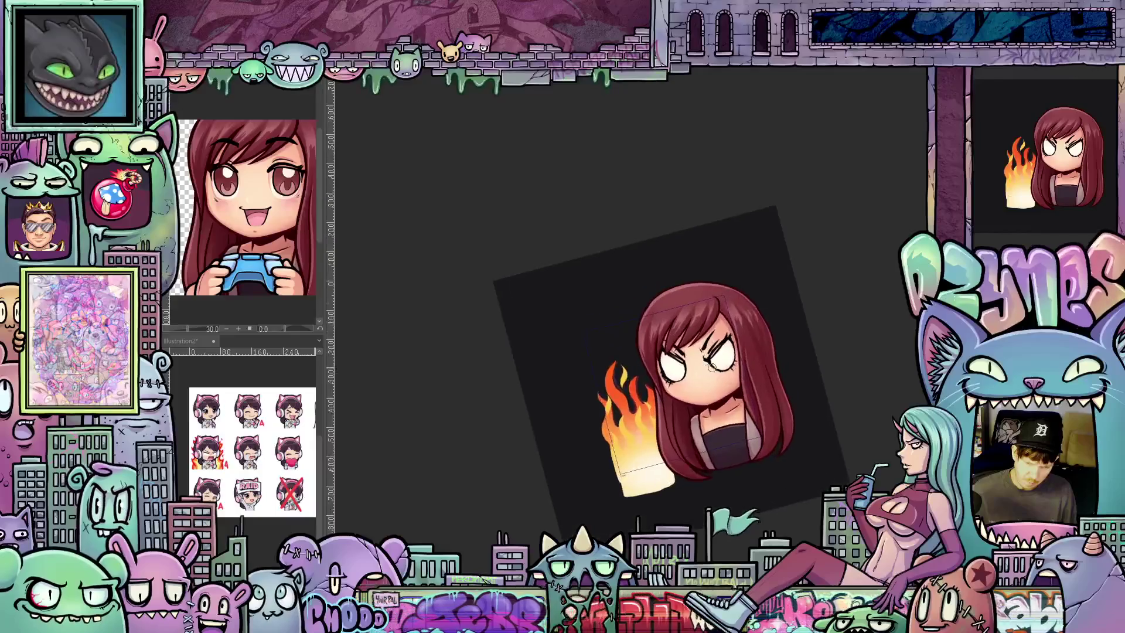
scroll(720, 365, "up", 1)
scroll(719, 367, "up", 1)
scroll(724, 370, "up", 1)
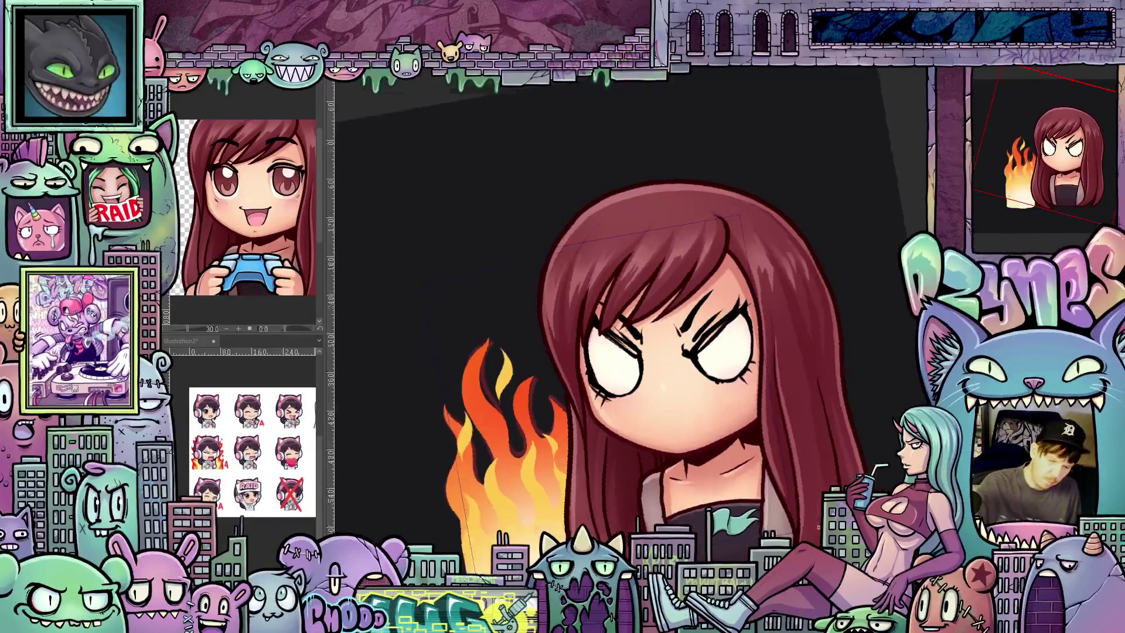
Step: Reset the tilted canvas view back upright so the girl and flames sit level
left_click_drag(687, 435, 713, 413)
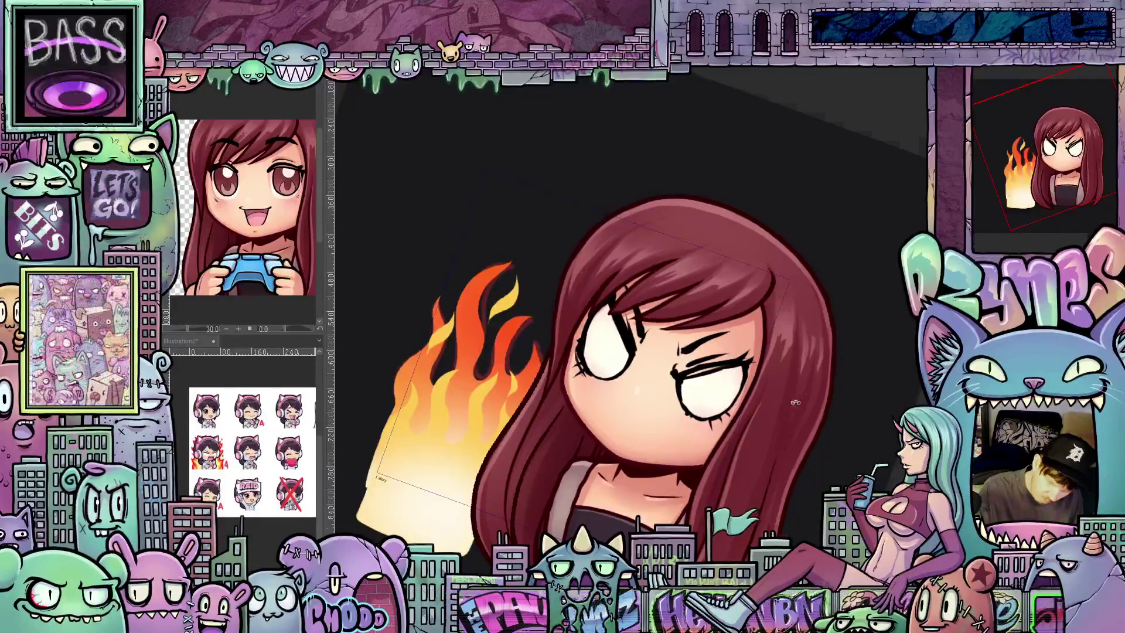
key("minus")
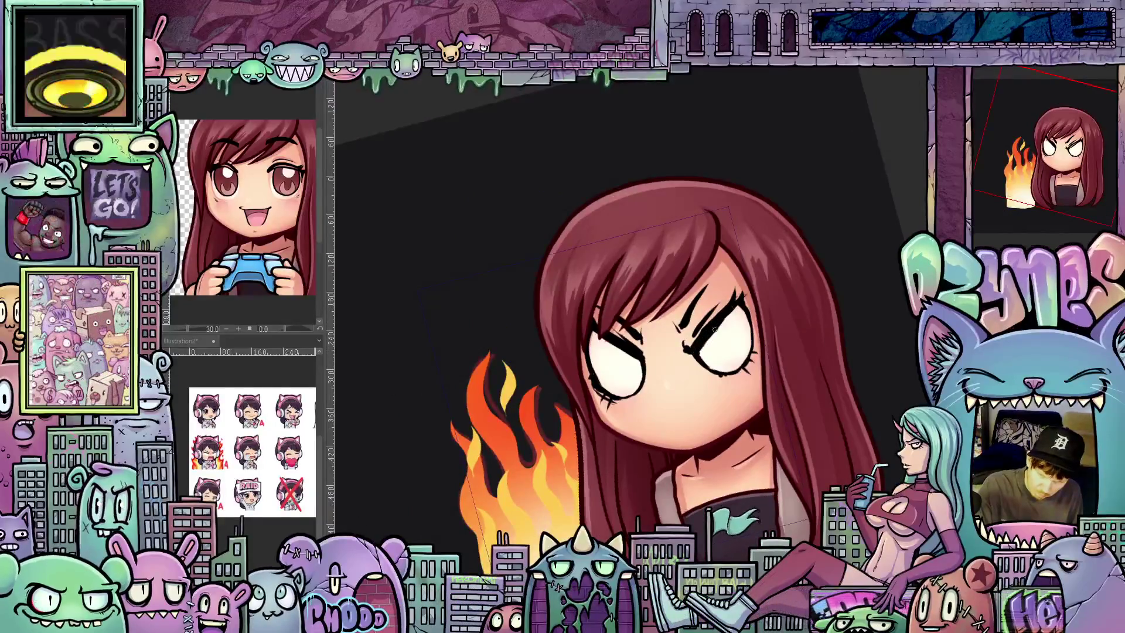
key("asciicircum")
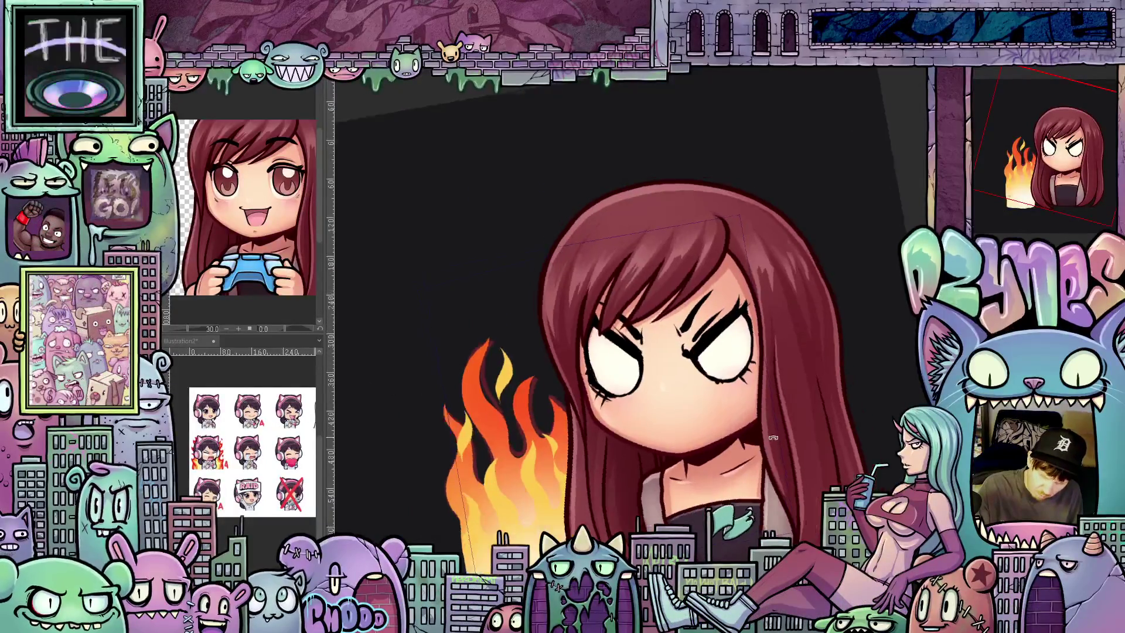
key("asciicircum")
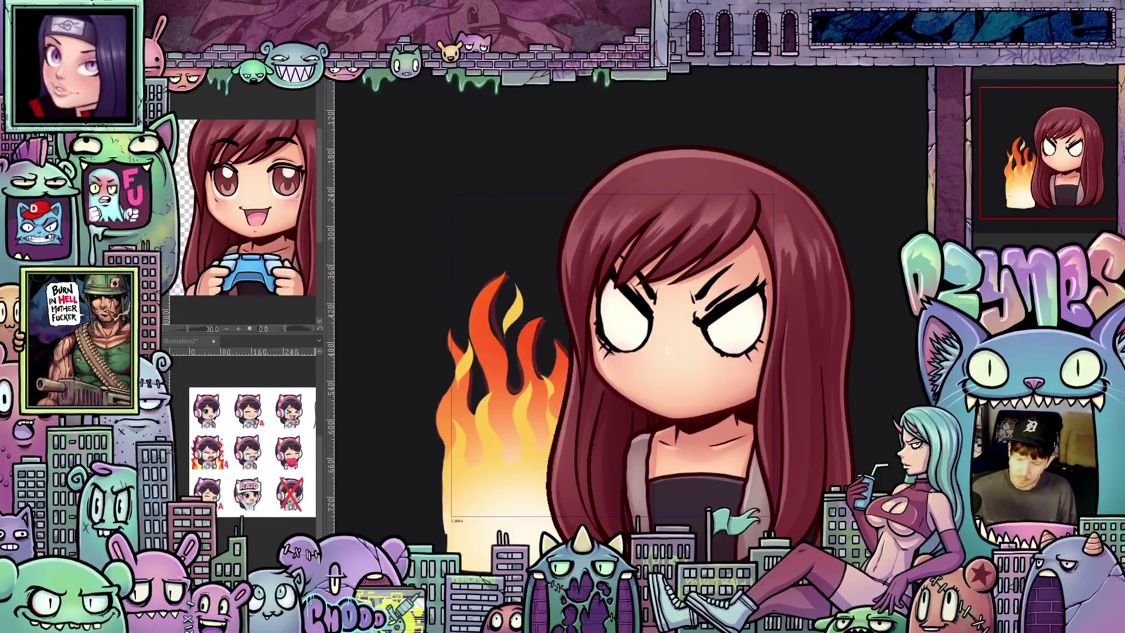
Step: Check the new-layer options in the layer panel without choosing anything
right_click(989, 161)
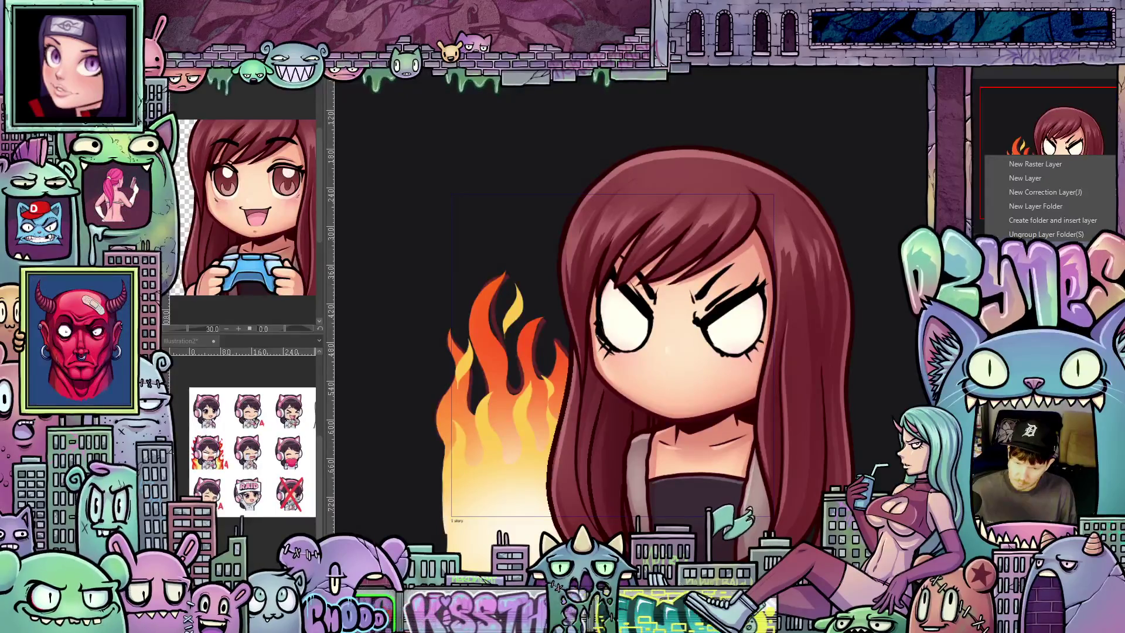
key("Escape")
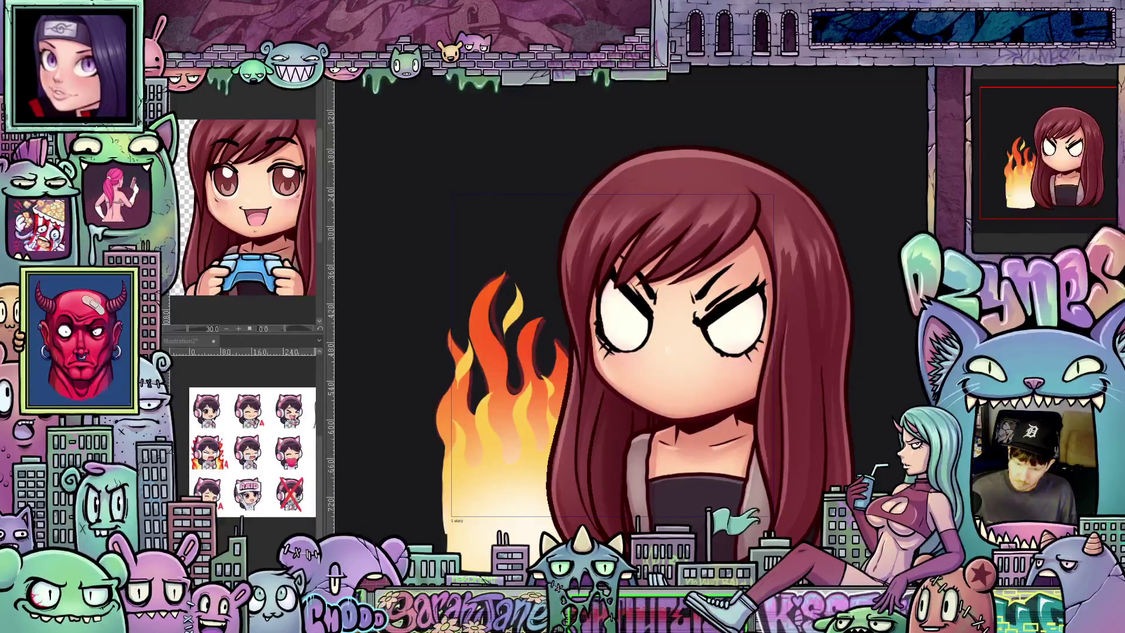
right_click(987, 157)
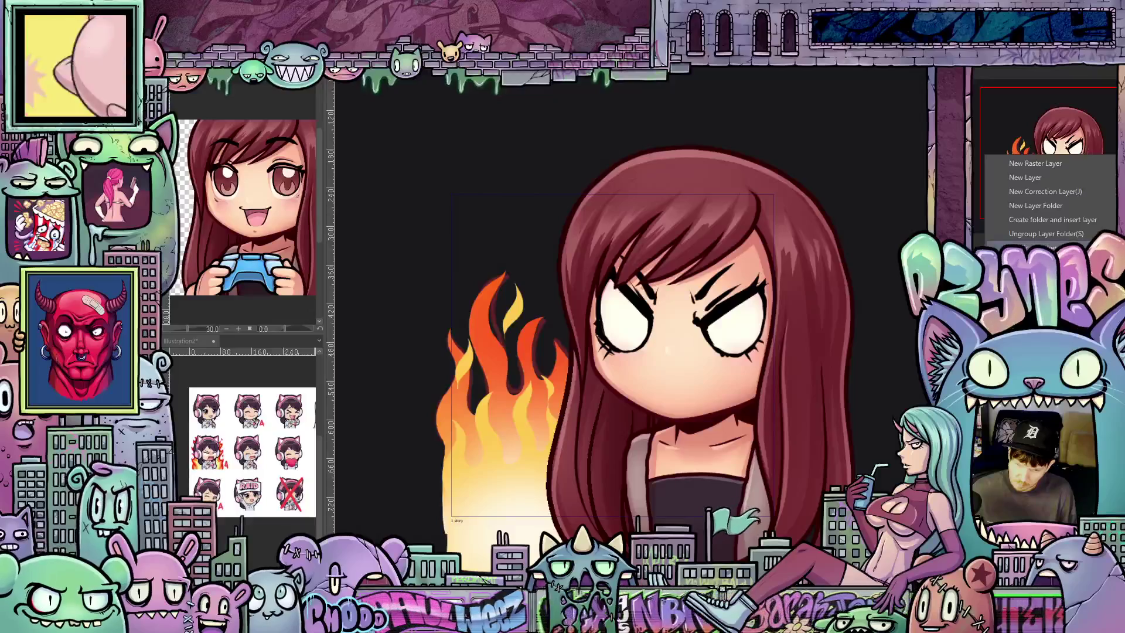
key("Escape")
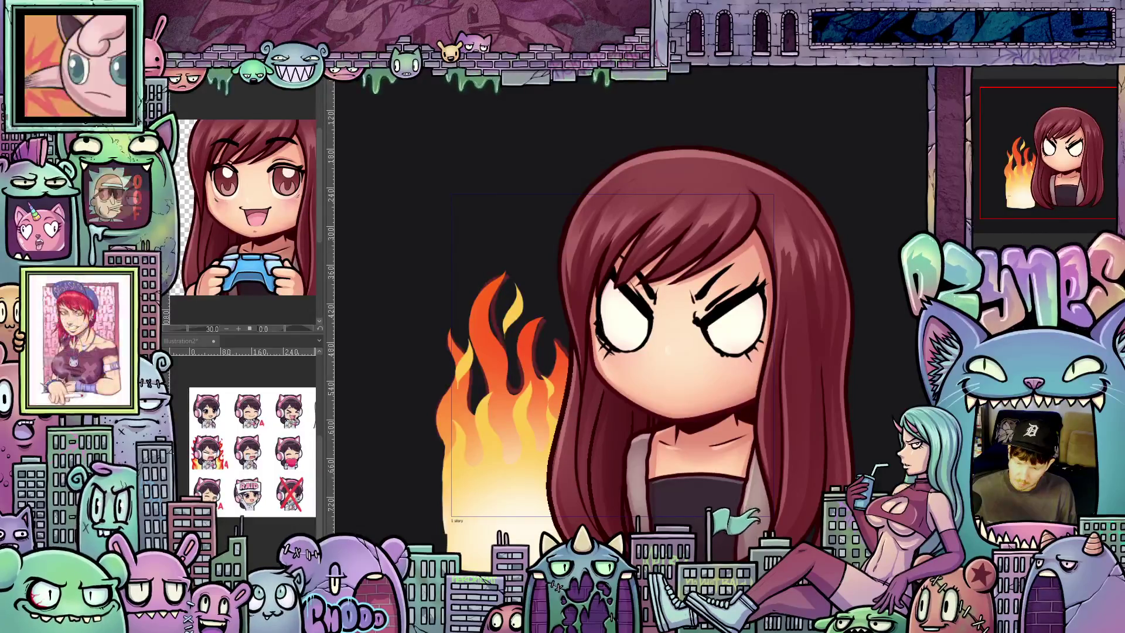
scroll(731, 415, "up", 2)
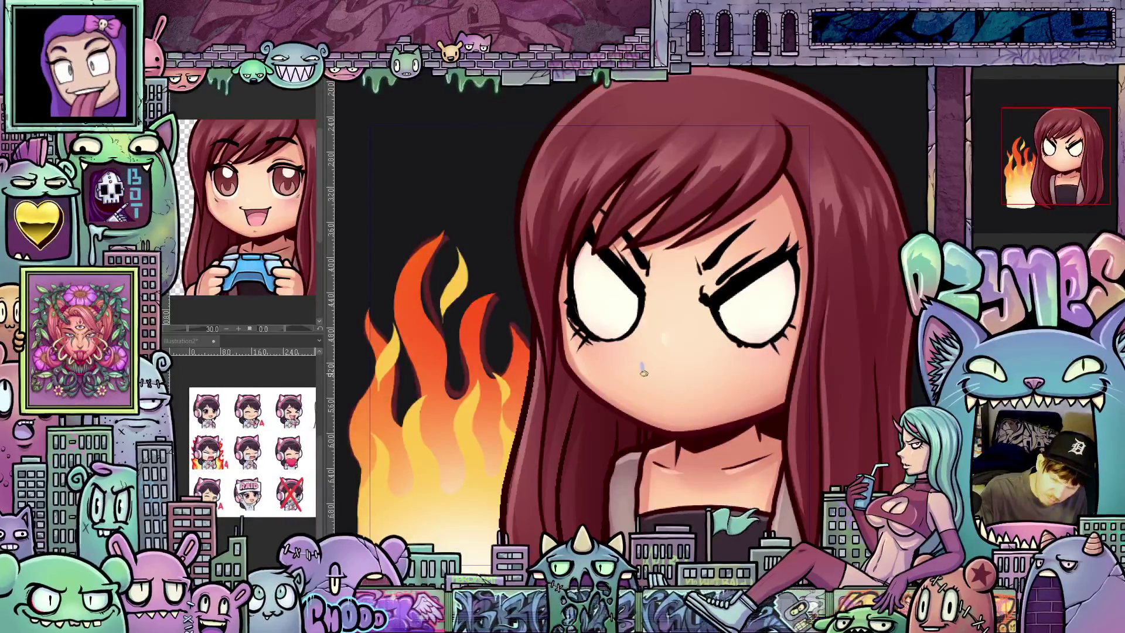
Step: Sketch a jagged, open snarling mouth in light blue on the face, then reset the view
mouse_move(654, 362)
left_mouse_down()
mouse_move(685, 370)
mouse_move(695, 357)
mouse_move(733, 392)
left_mouse_up()
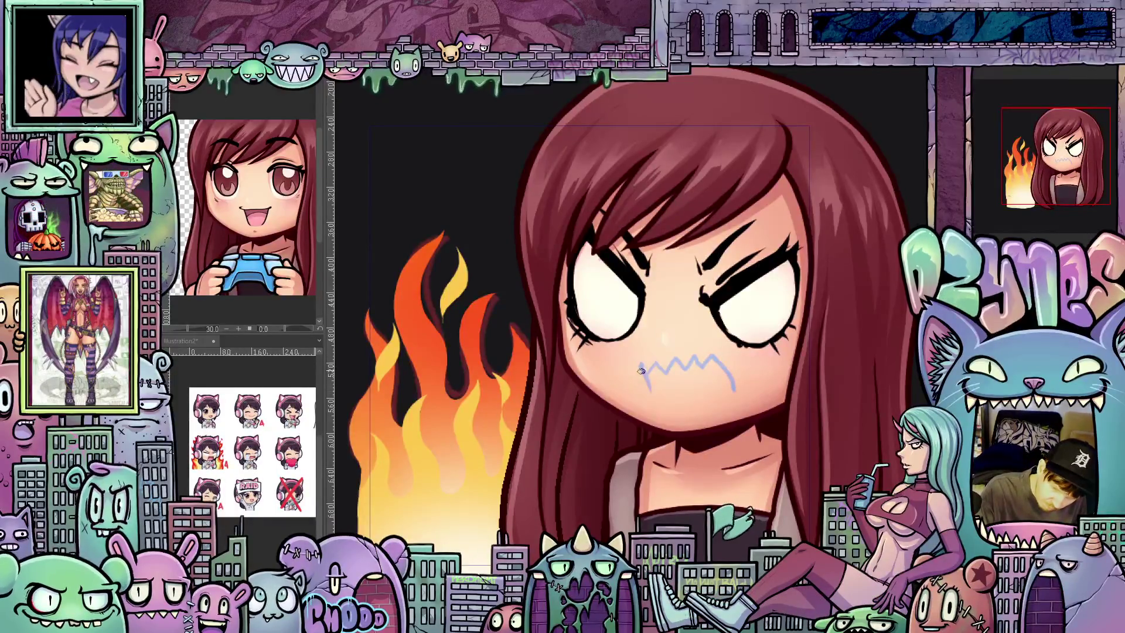
left_click_drag(645, 374, 652, 402)
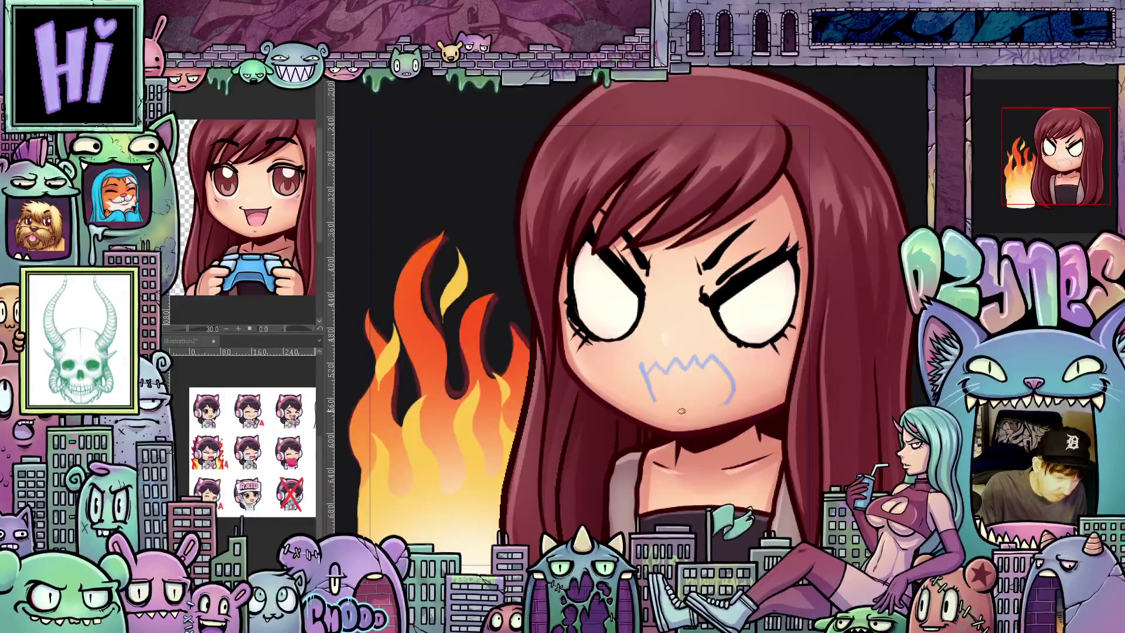
left_click_drag(655, 406, 695, 407)
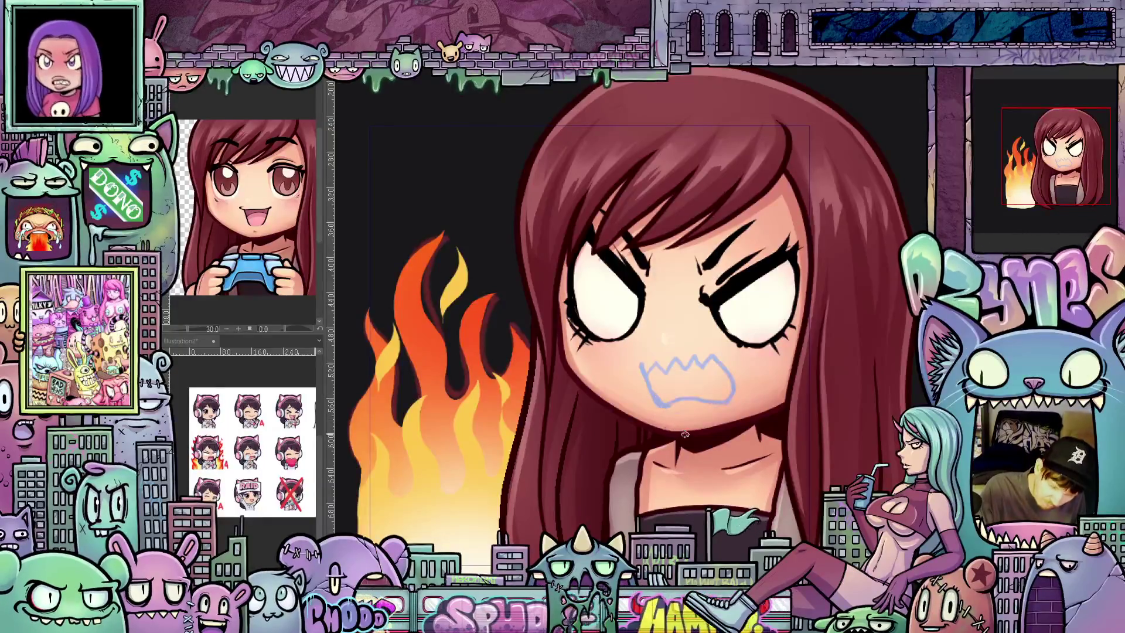
mouse_move(685, 435)
left_mouse_down()
mouse_move(684, 372)
mouse_move(840, 374)
left_mouse_up()
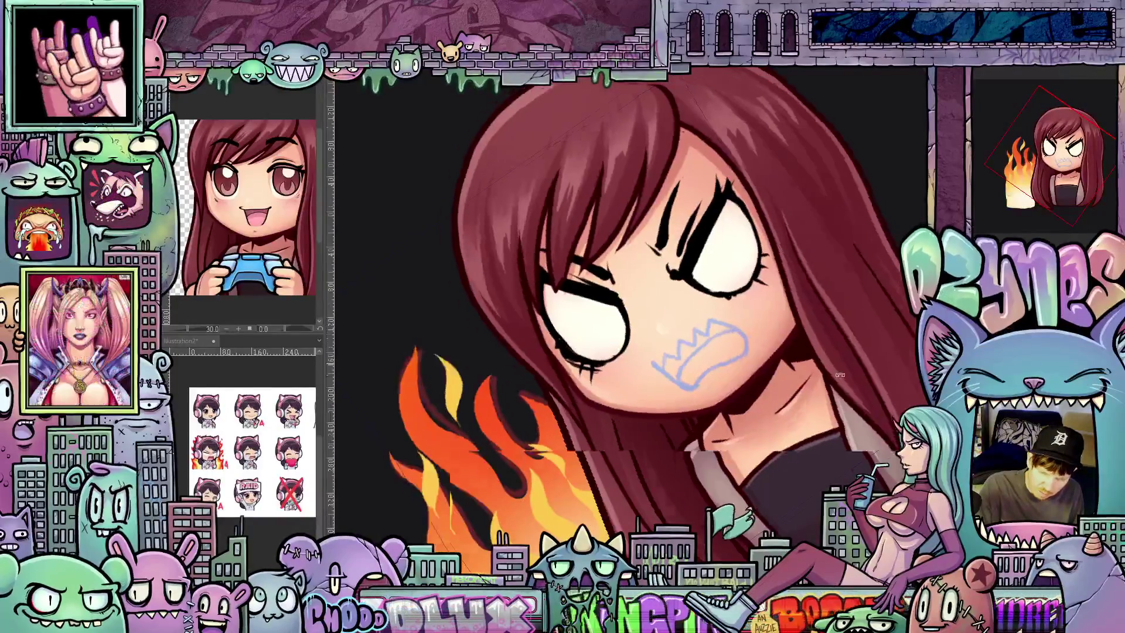
key("ctrl+0")
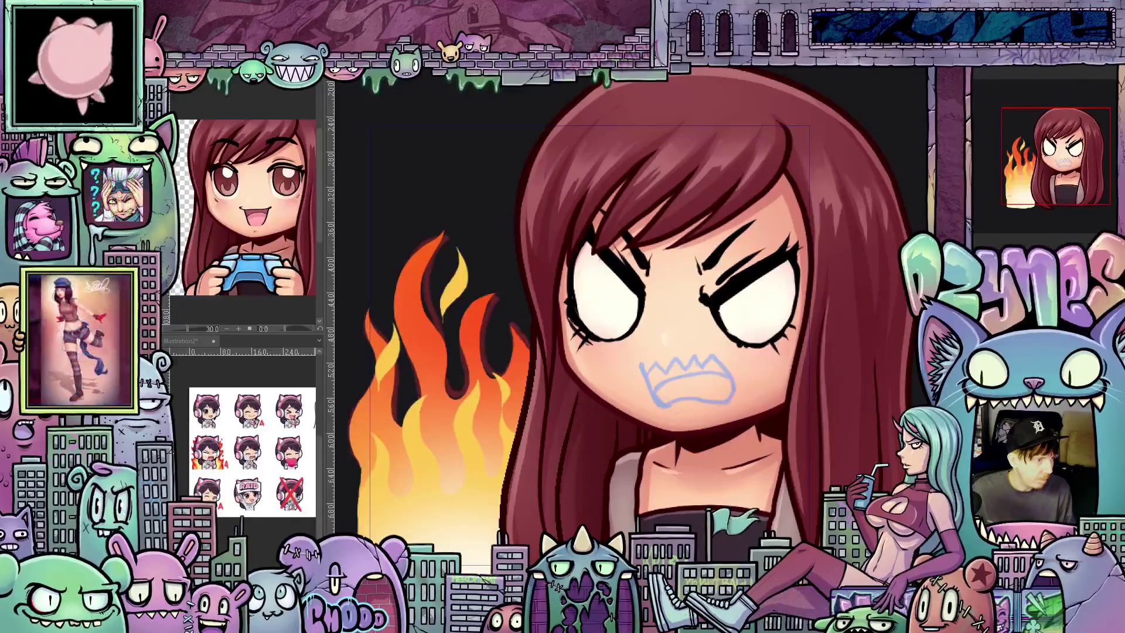
Step: Compare frames, then extend the blue zigzag mouth sketch to the right on another frame
key("ctrl+z")
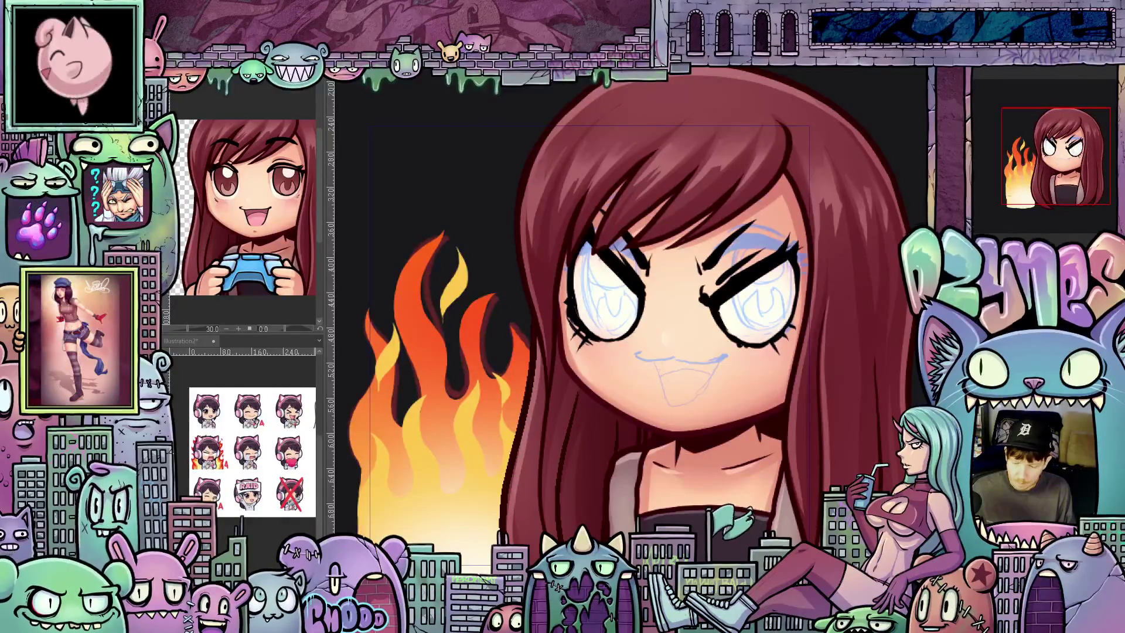
key("ctrl+z")
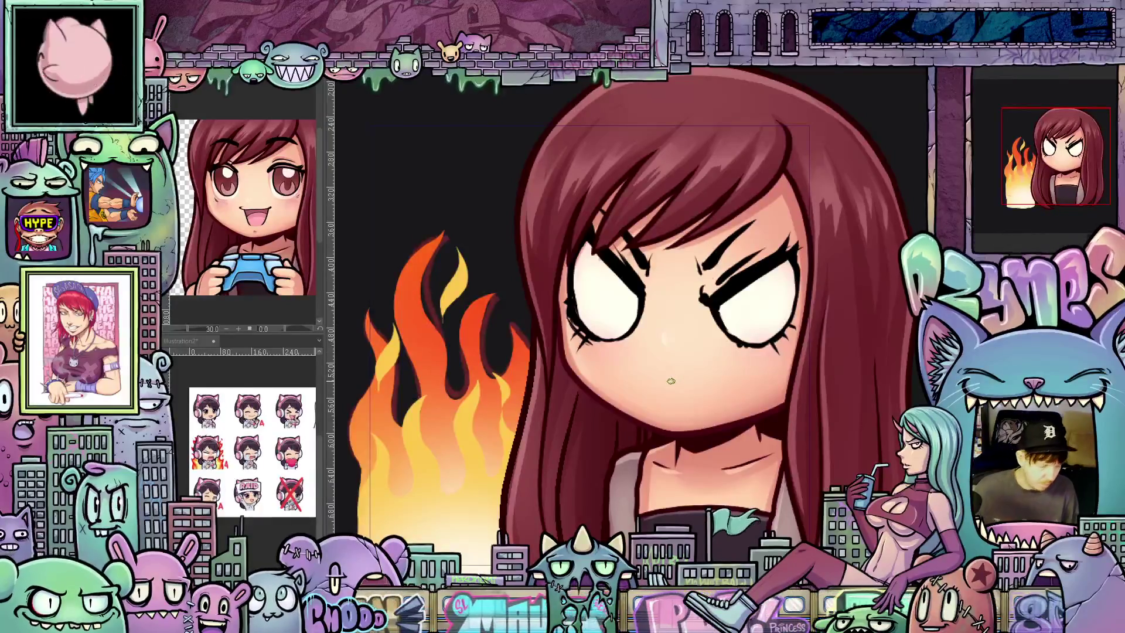
key("Right")
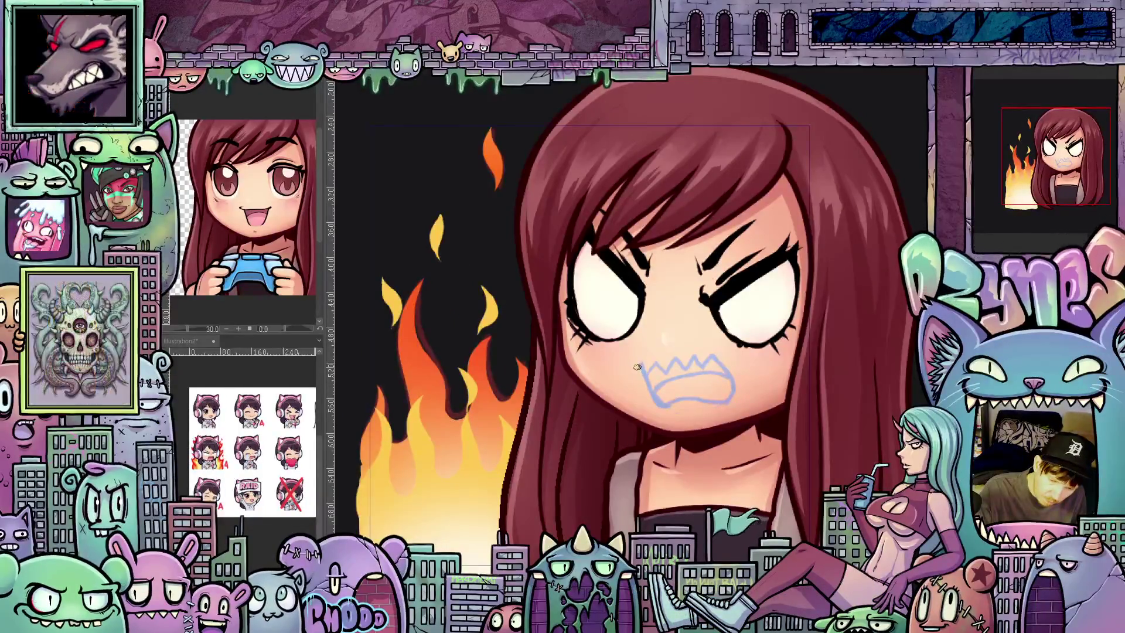
key("Left")
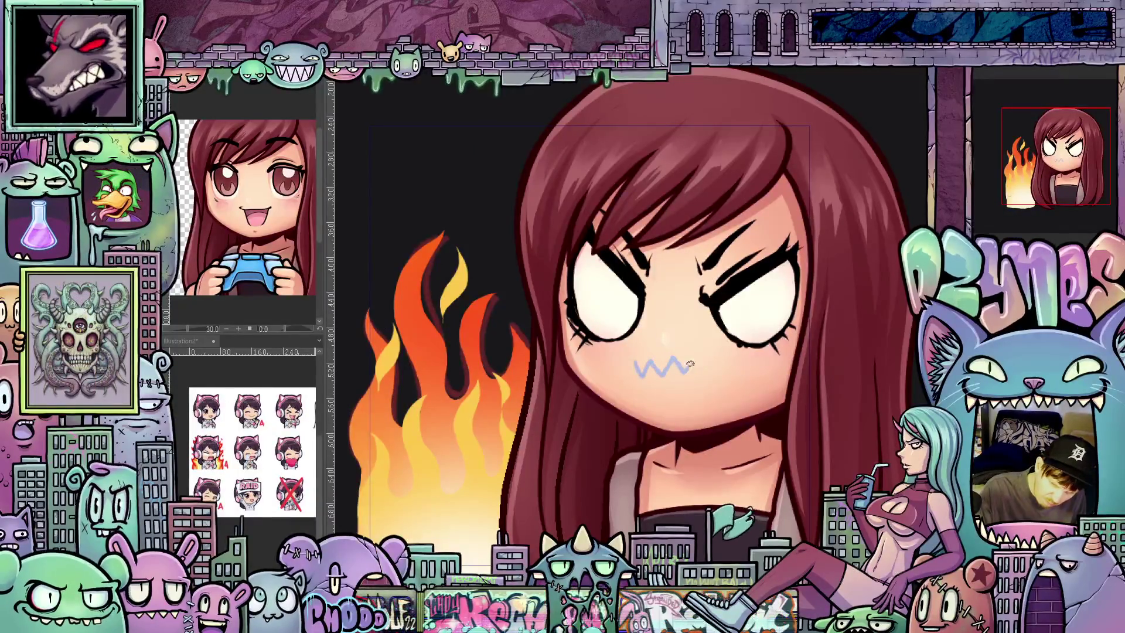
left_click_drag(707, 368, 729, 358)
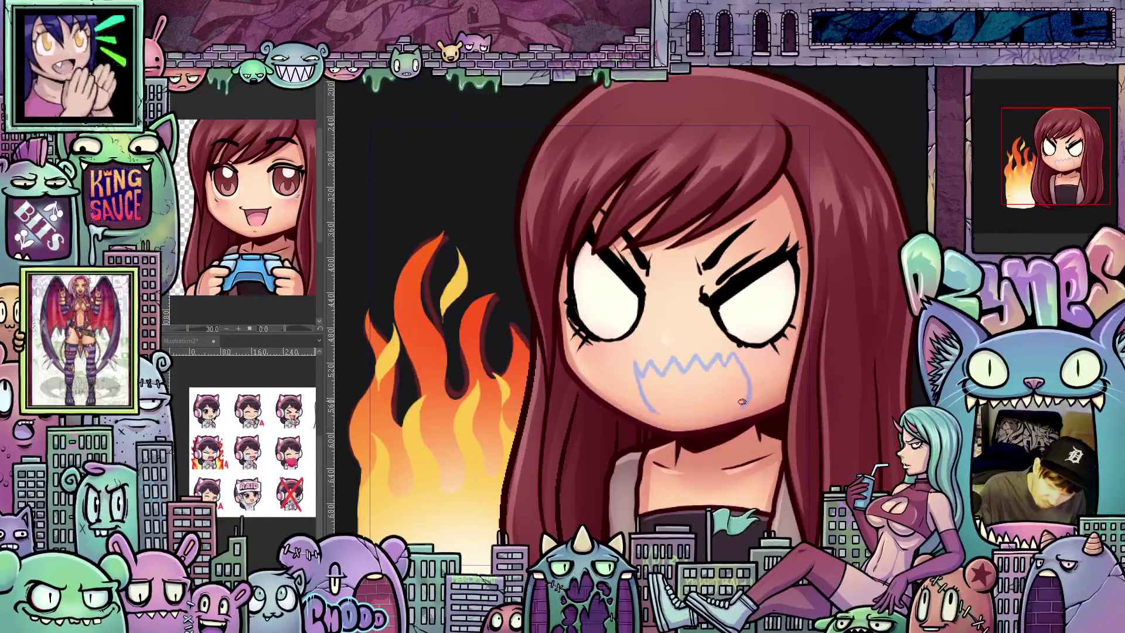
Step: Refine the mouth sketch outline on the wider-mouth frame and compare it against the other versions
key("ctrl+z")
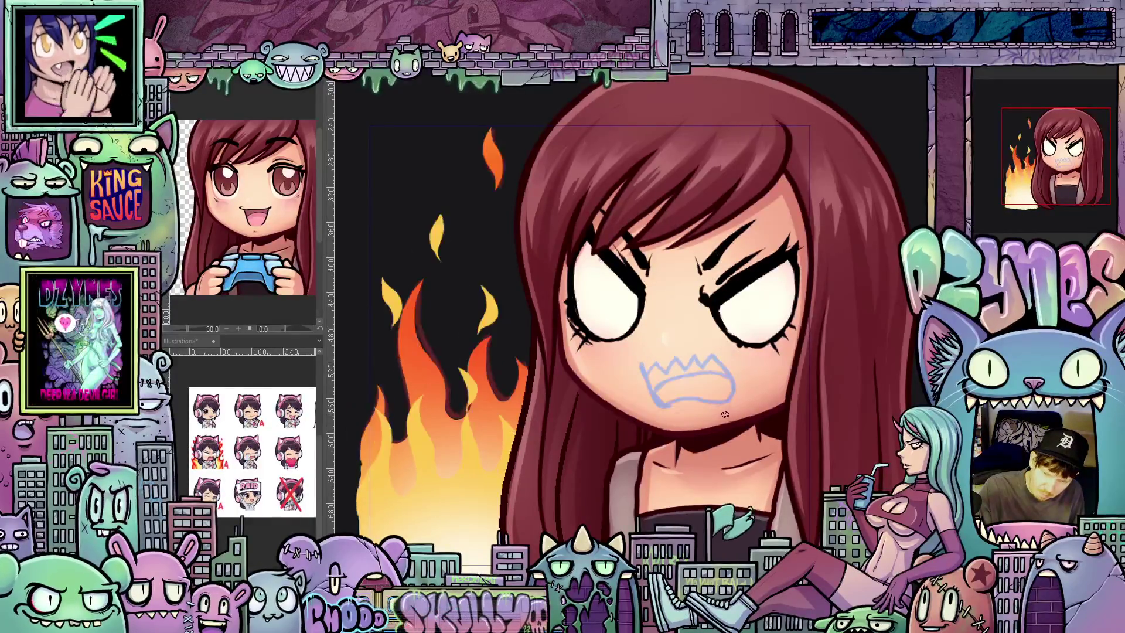
key("ctrl+z")
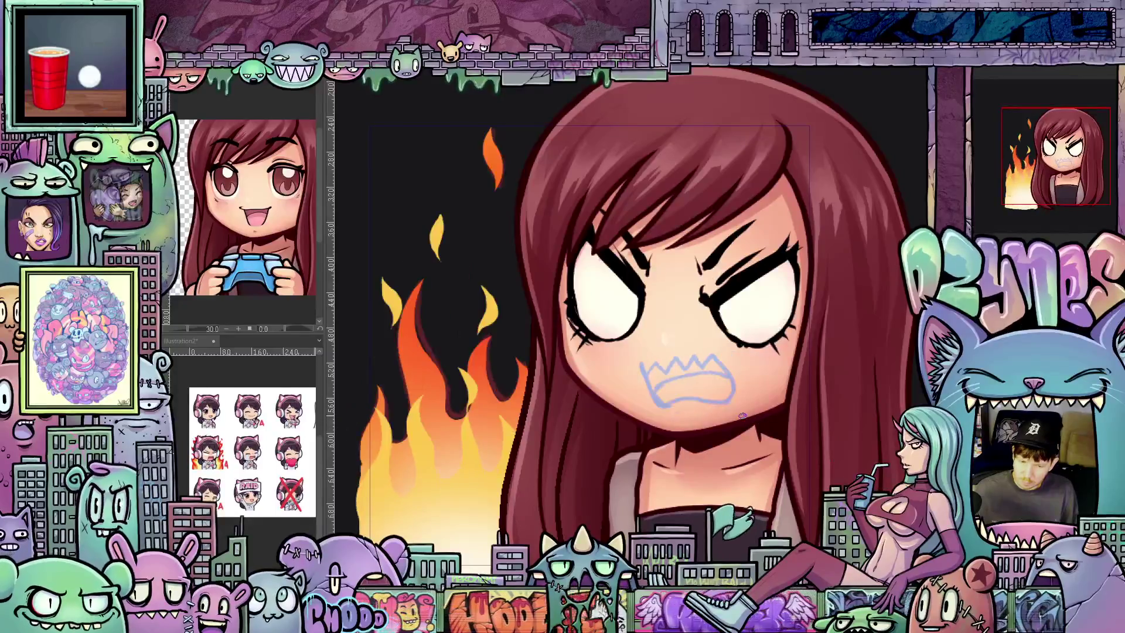
left_click_drag(770, 433, 743, 418)
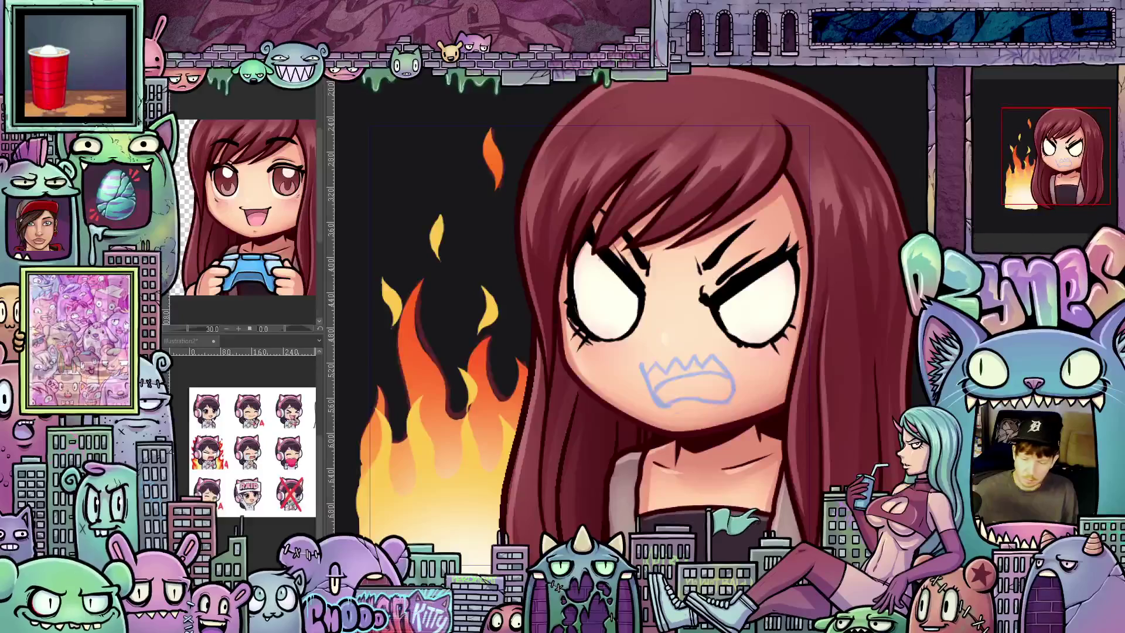
key("ctrl+z")
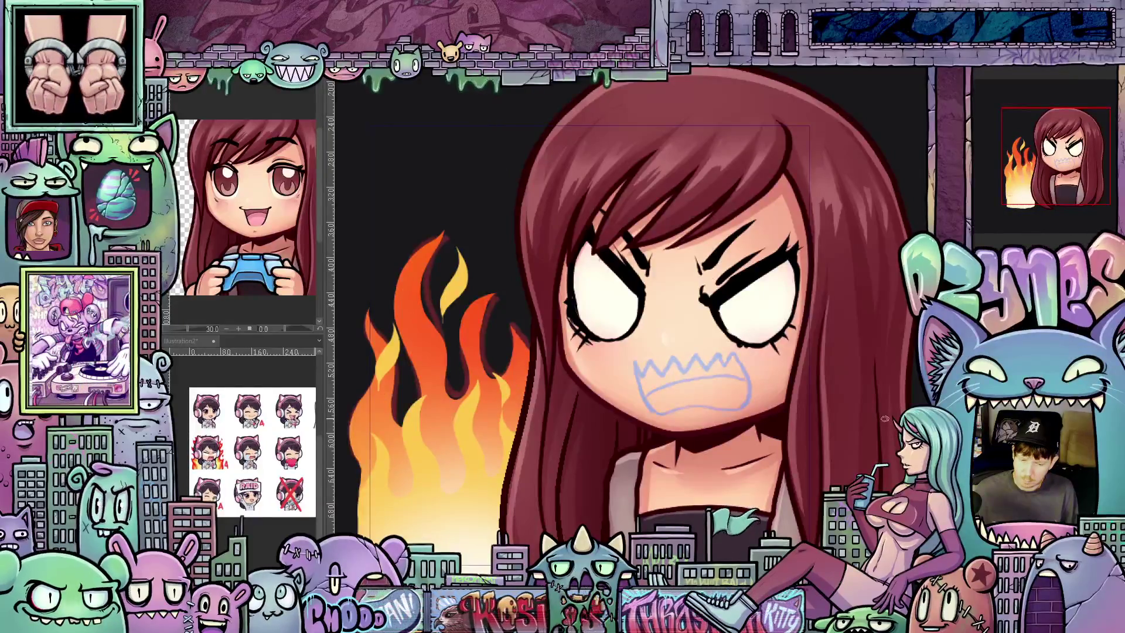
key("ctrl+z")
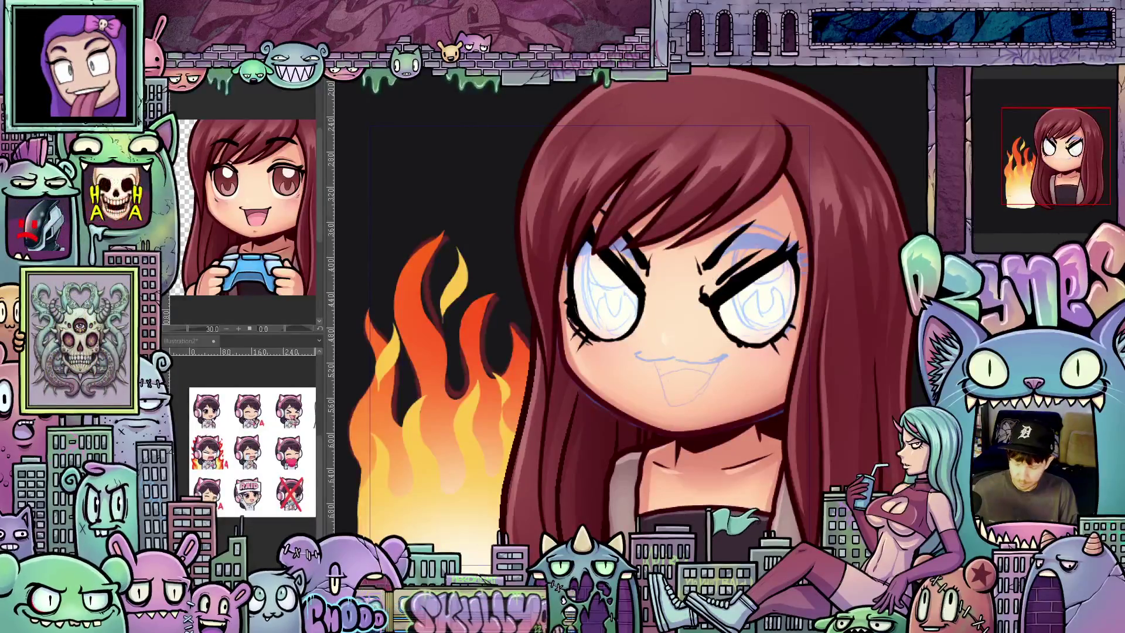
Step: Lengthen the zigzag mouth and add downward strokes from both of its ends
key("ctrl+z")
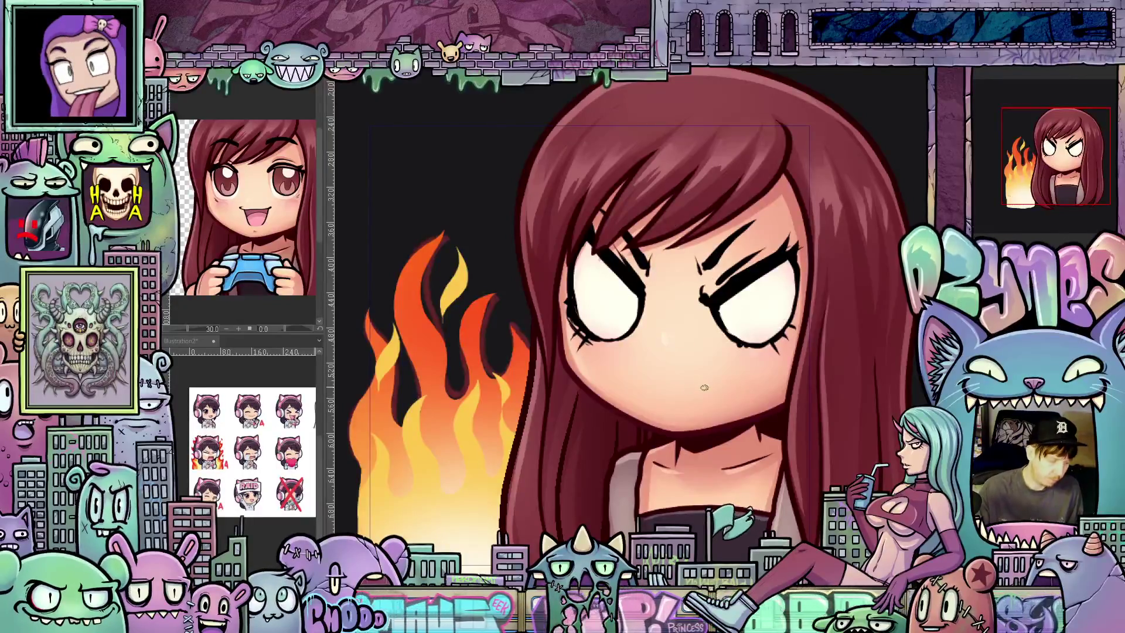
key("ctrl+y")
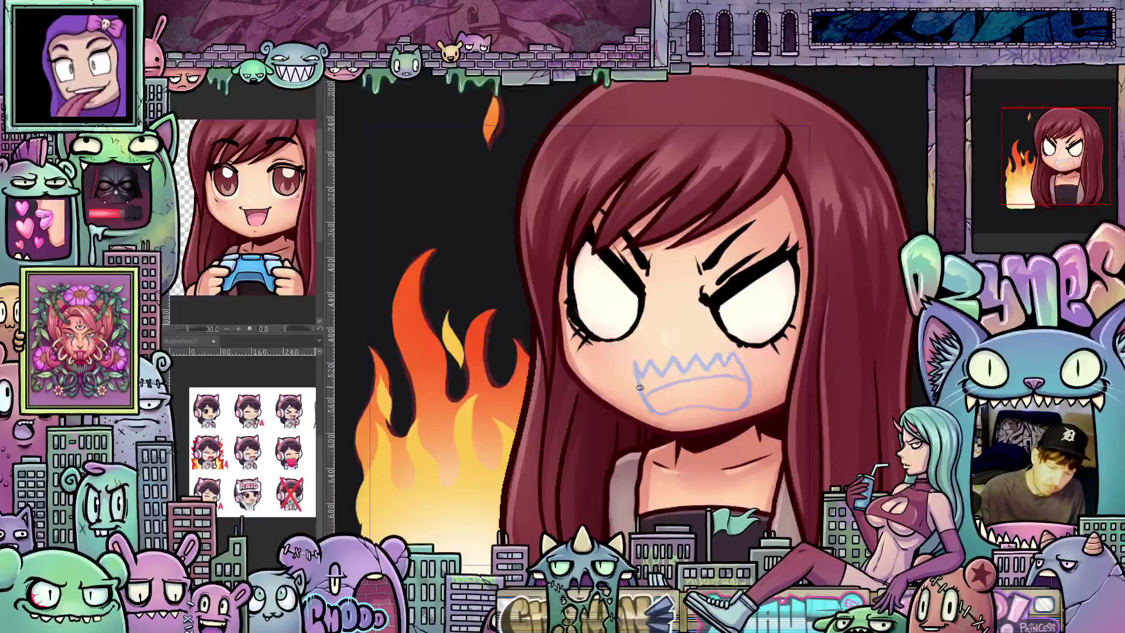
key("ctrl+z")
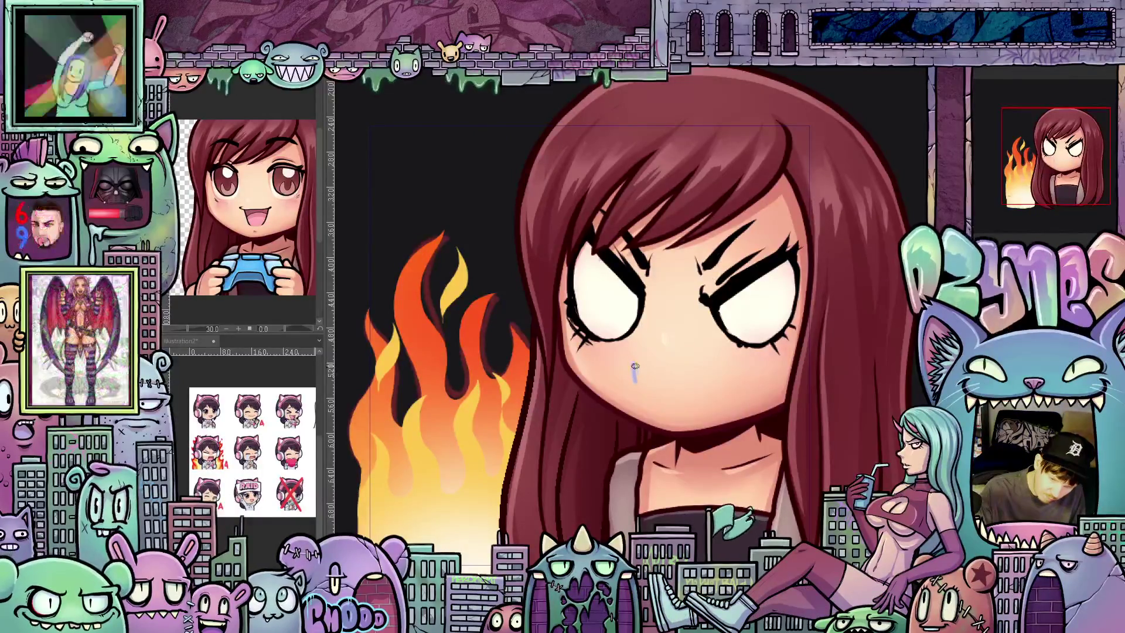
left_click_drag(653, 363, 676, 361)
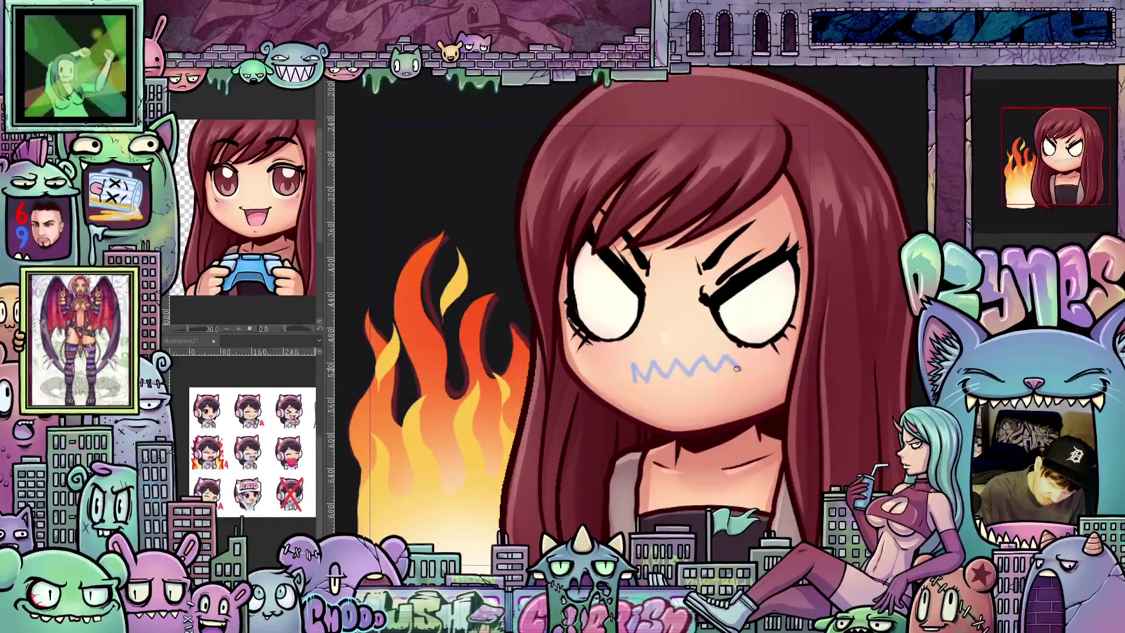
left_click_drag(749, 392, 749, 410)
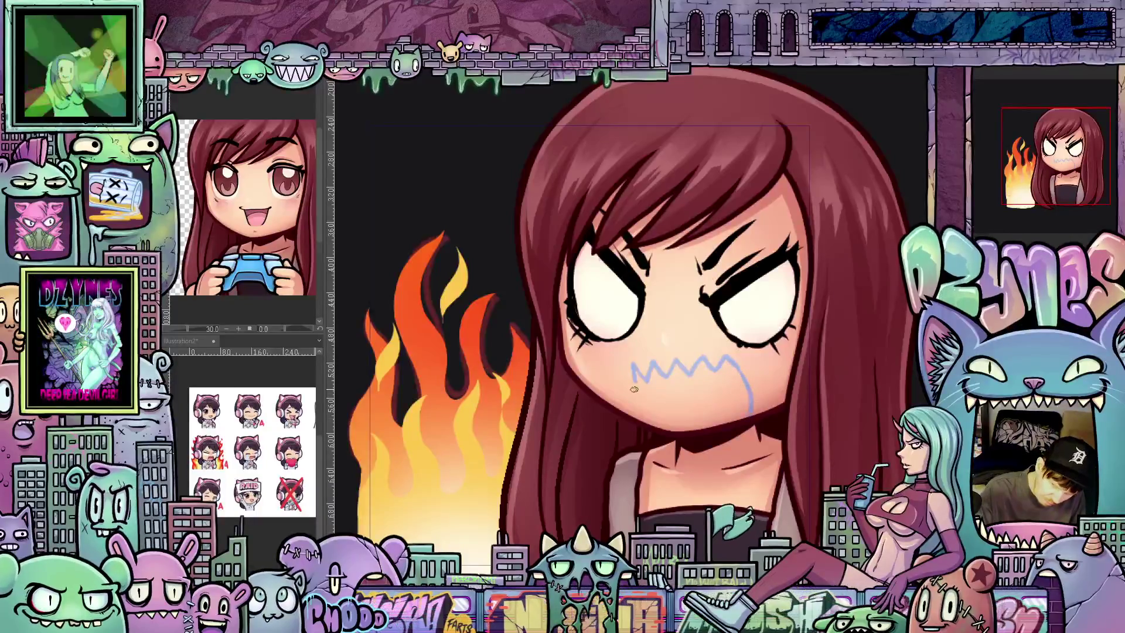
mouse_move(634, 369)
left_mouse_down()
mouse_move(643, 411)
mouse_move(749, 409)
left_mouse_up()
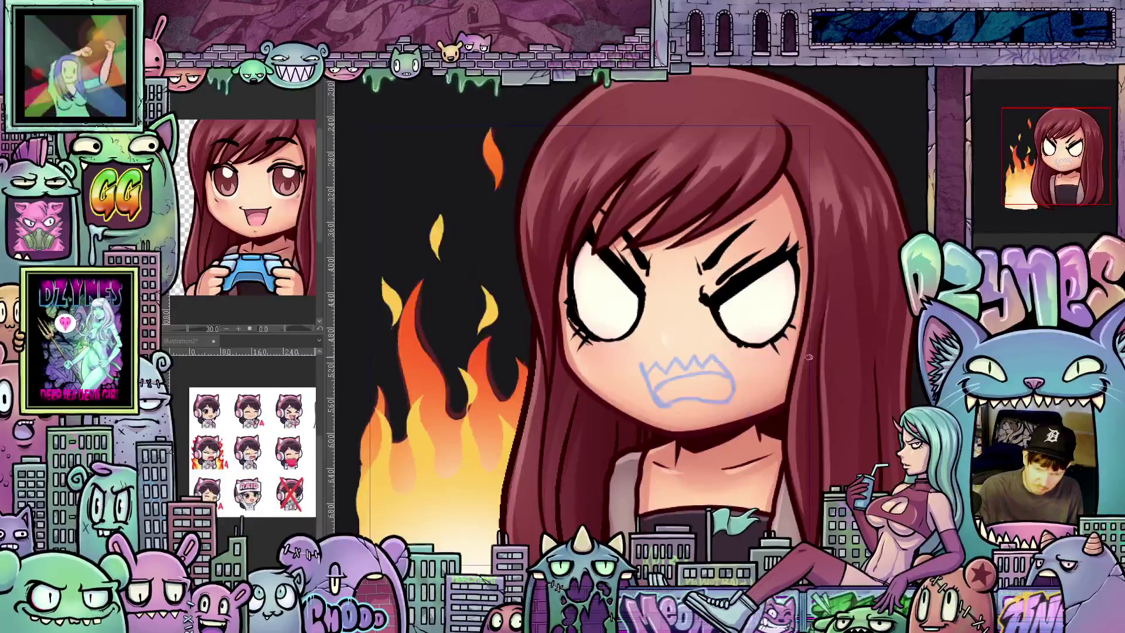
Step: Try a narrower, shorter mouth, then settle back on the wider sketch with downward strokes
left_click_drag(809, 361, 801, 349)
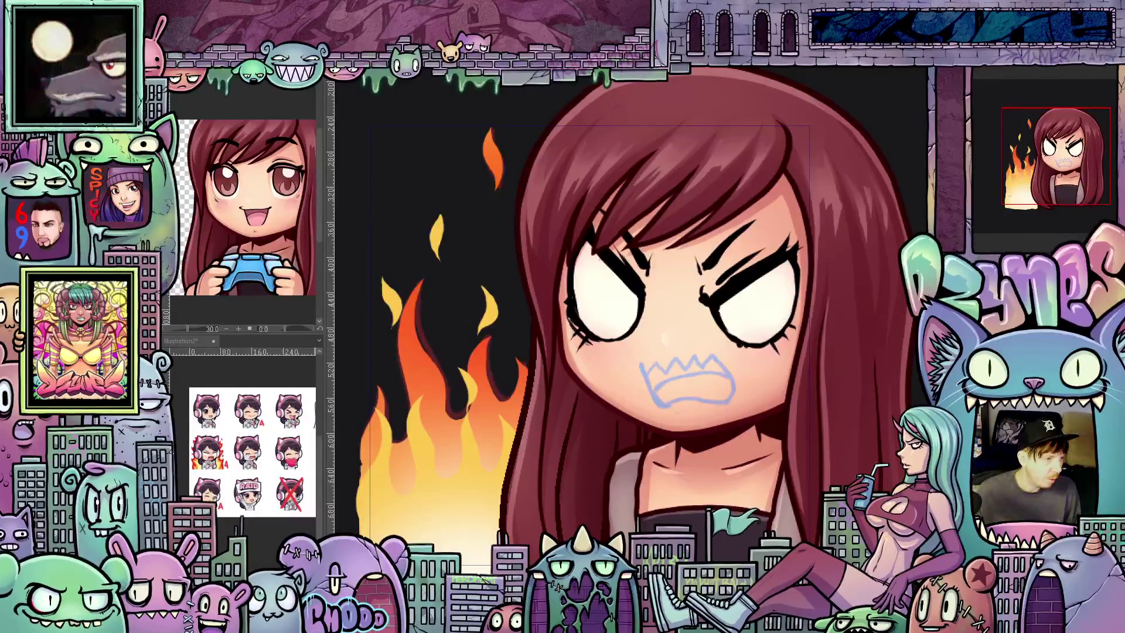
key("ctrl+z")
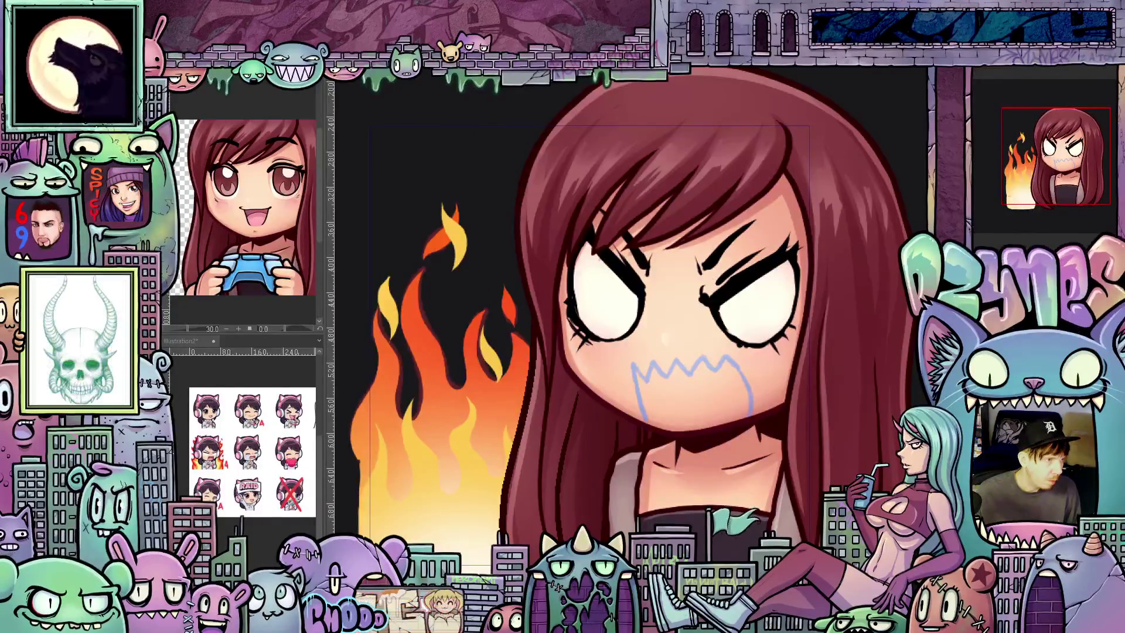
key("ctrl+z")
key("ctrl+z")
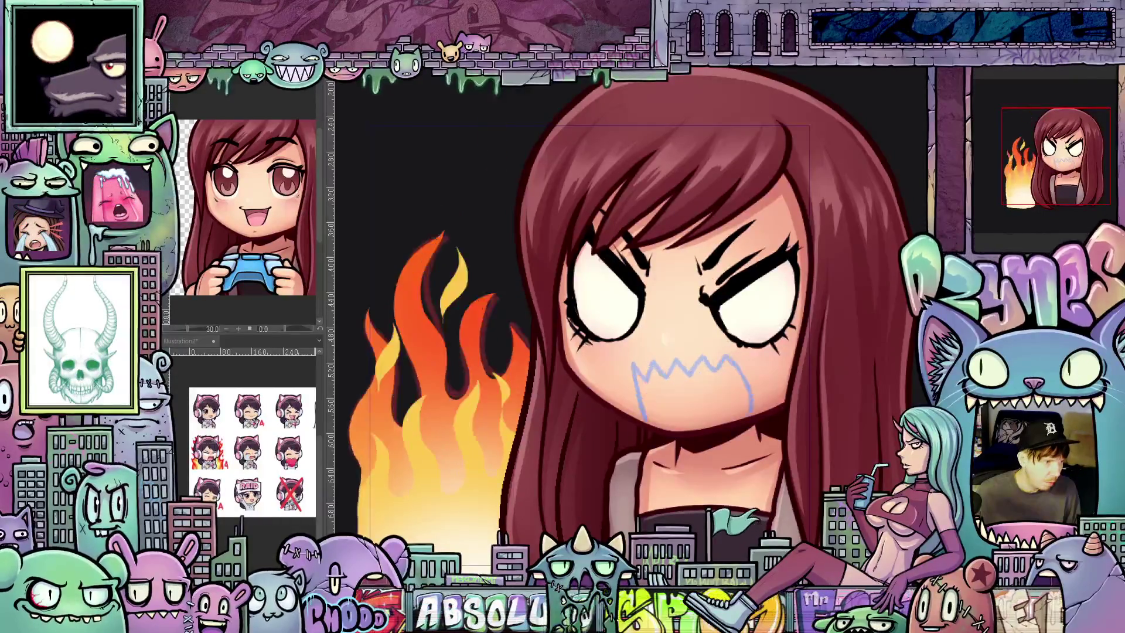
key("ctrl+y")
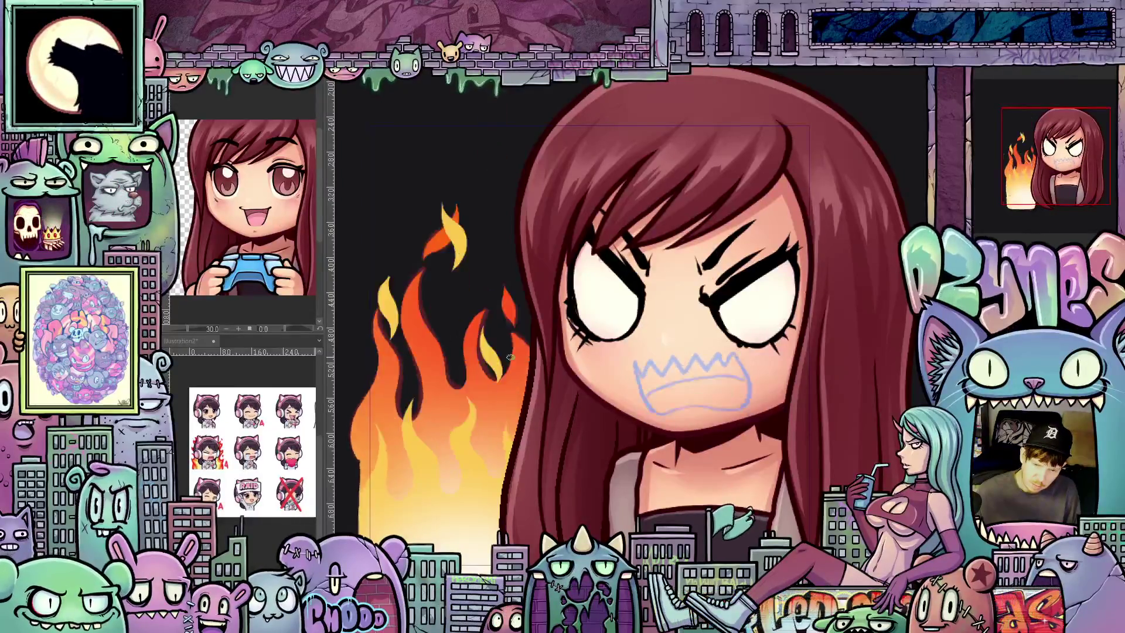
scroll(844, 383, "down", 5)
scroll(844, 384, "down", 1)
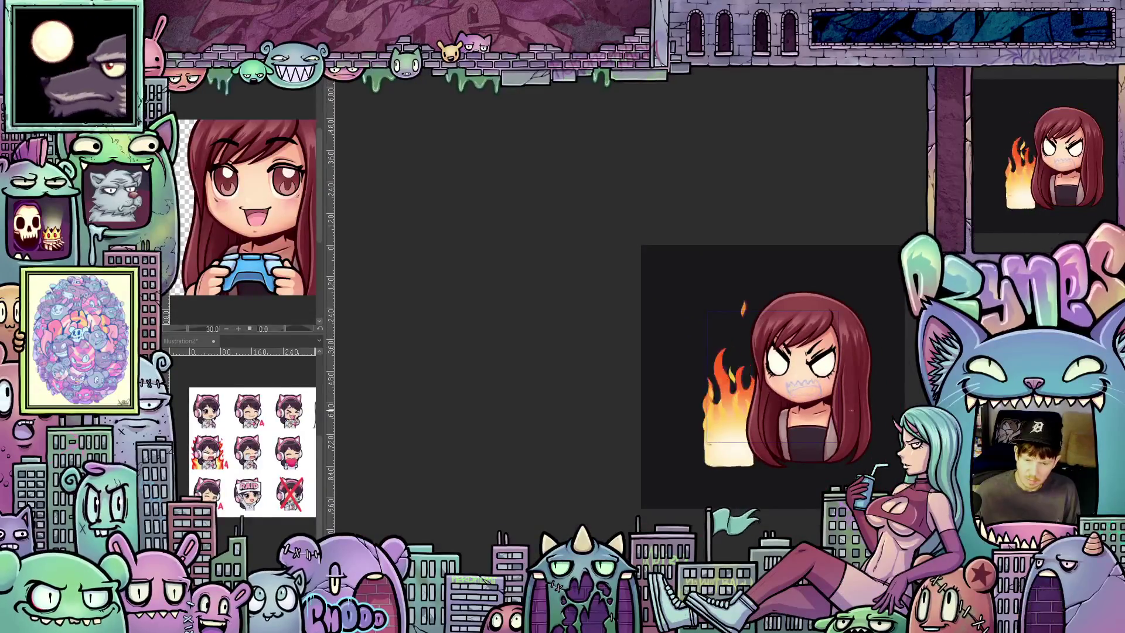
scroll(851, 411, "down", 2)
scroll(862, 414, "down", 1)
scroll(868, 417, "down", 1)
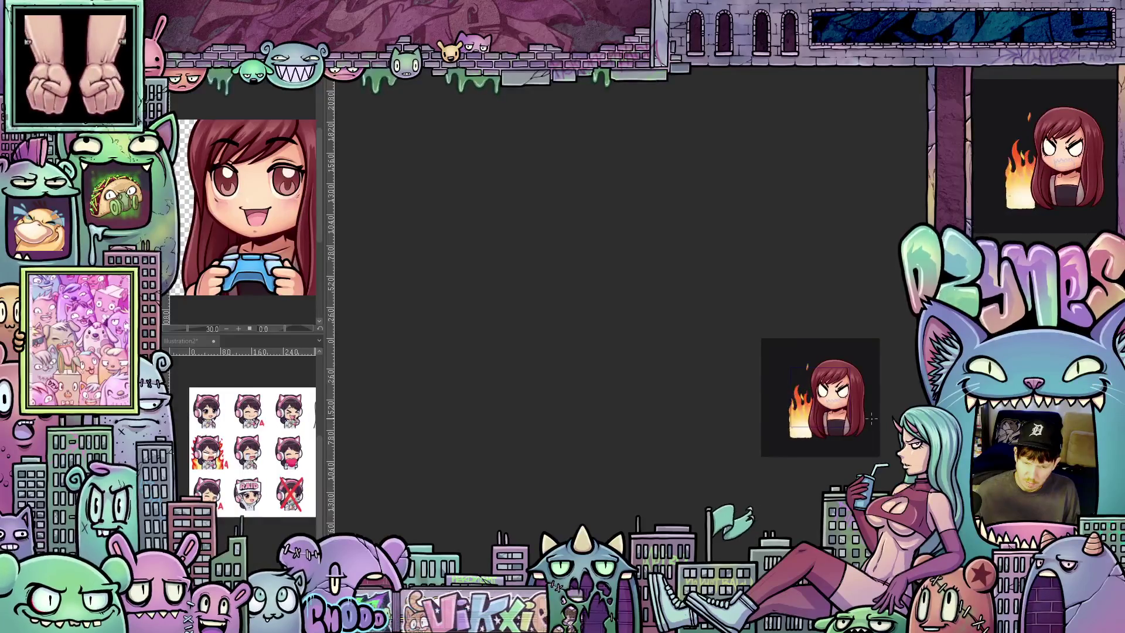
scroll(861, 413, "up", 1)
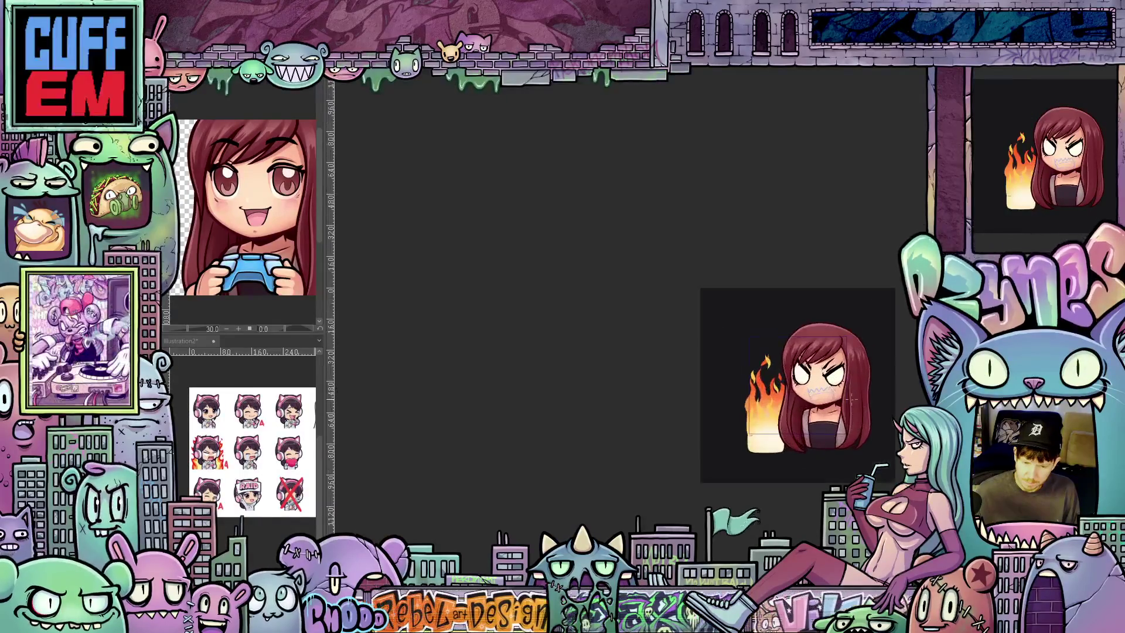
scroll(844, 405, "up", 1)
scroll(831, 398, "up", 1)
scroll(825, 395, "up", 1)
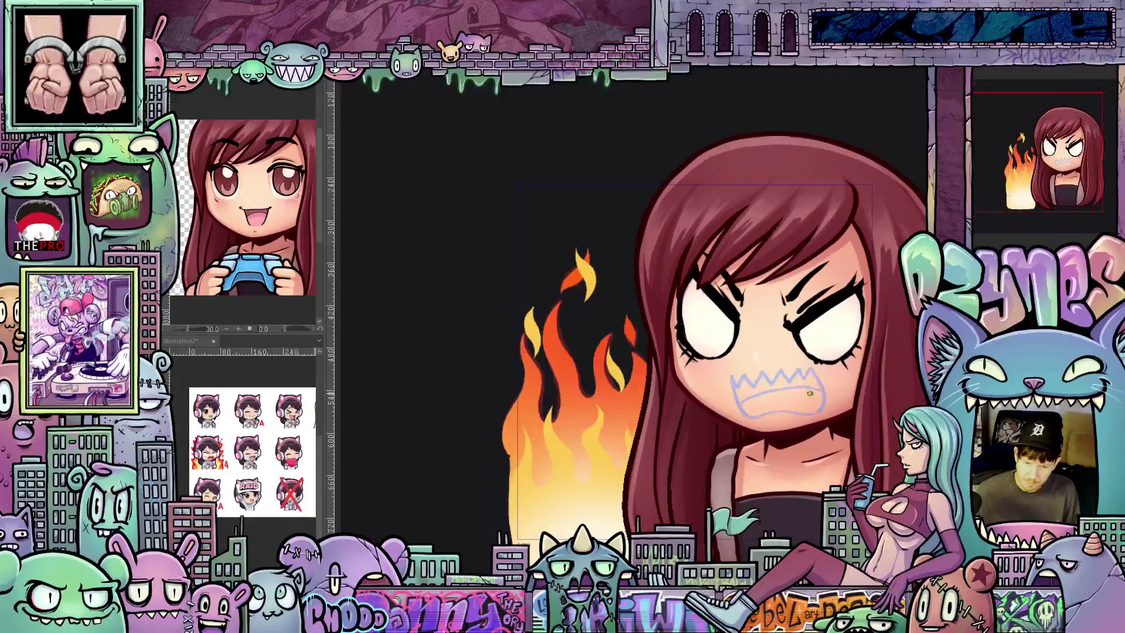
scroll(817, 395, "up", 1)
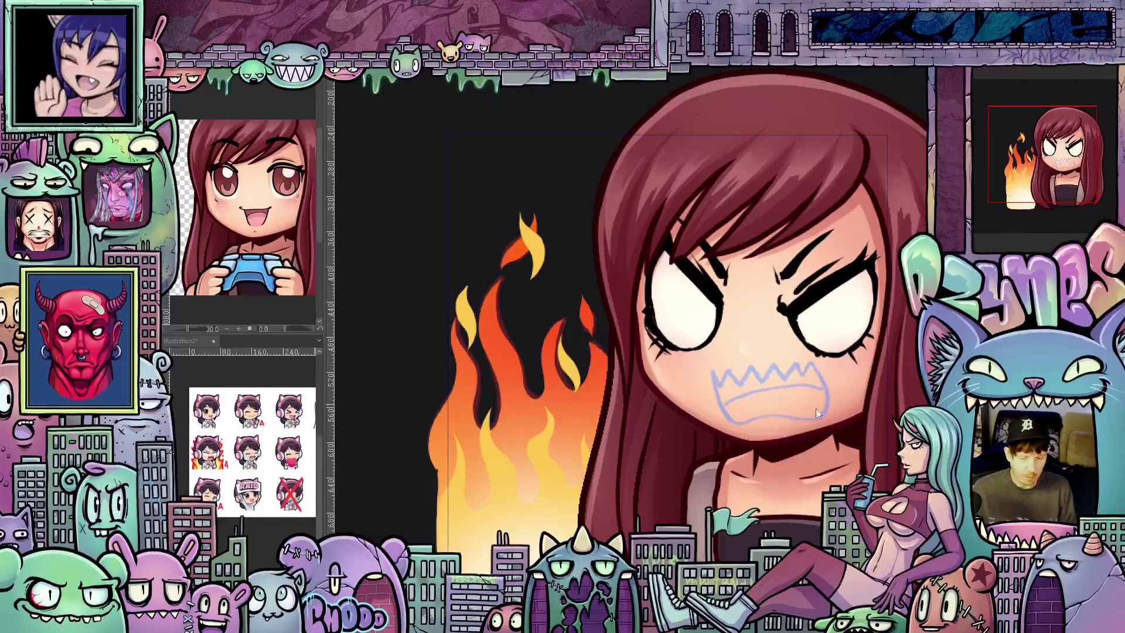
scroll(816, 409, "down", 1)
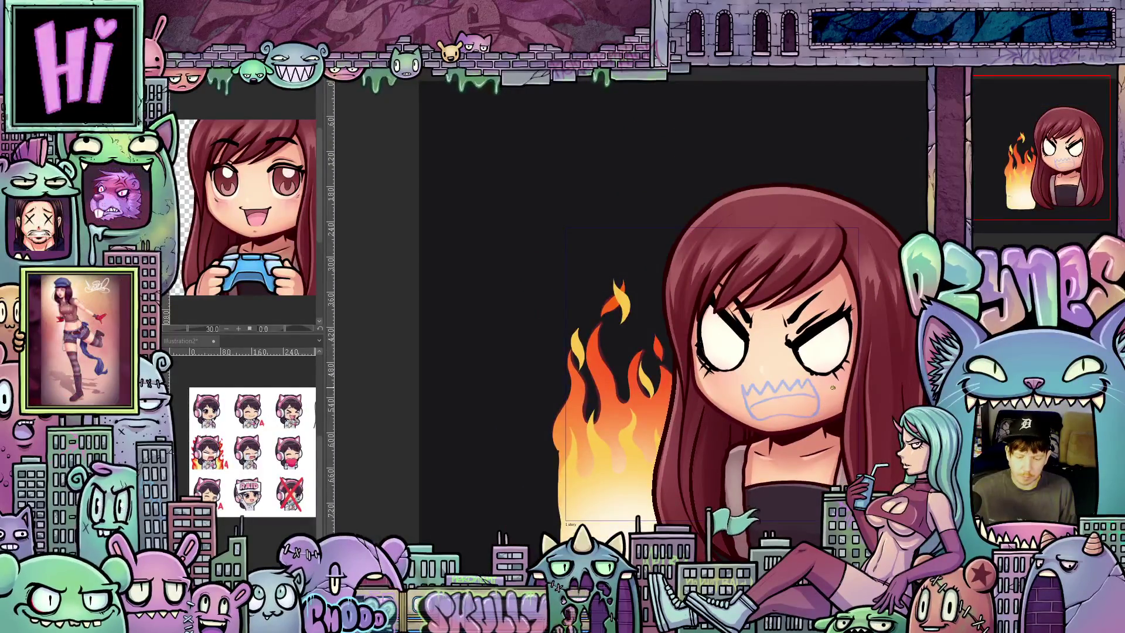
Step: Sketch a blue gritted-teeth mouth on the blank face and tint the skin translucent purple
left_click_drag(832, 388, 789, 402)
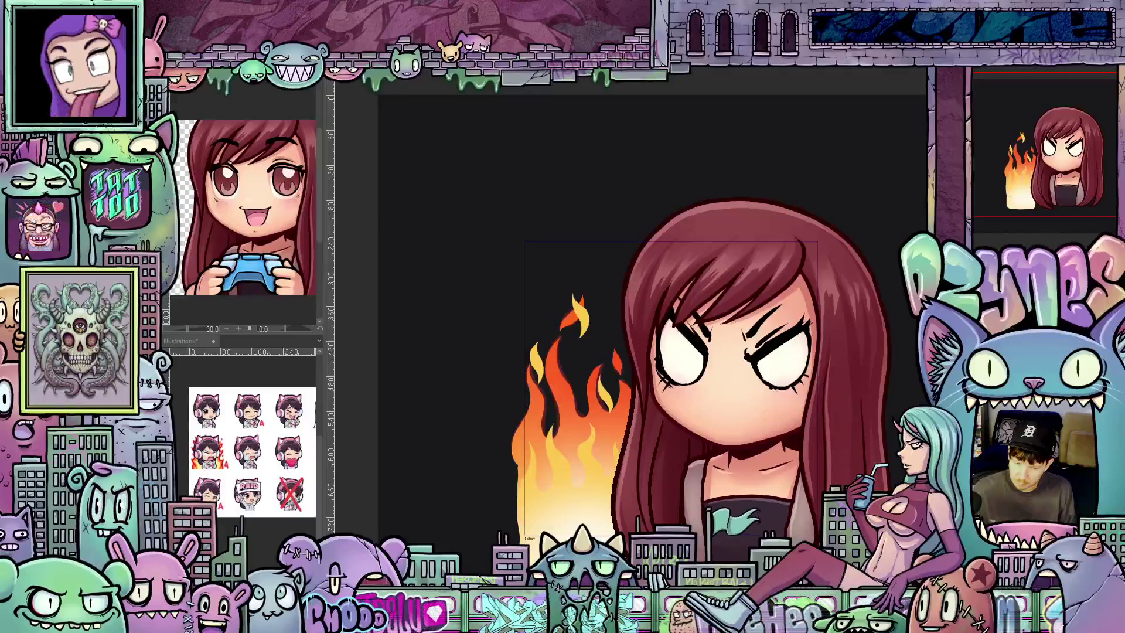
left_click_drag(703, 400, 779, 422)
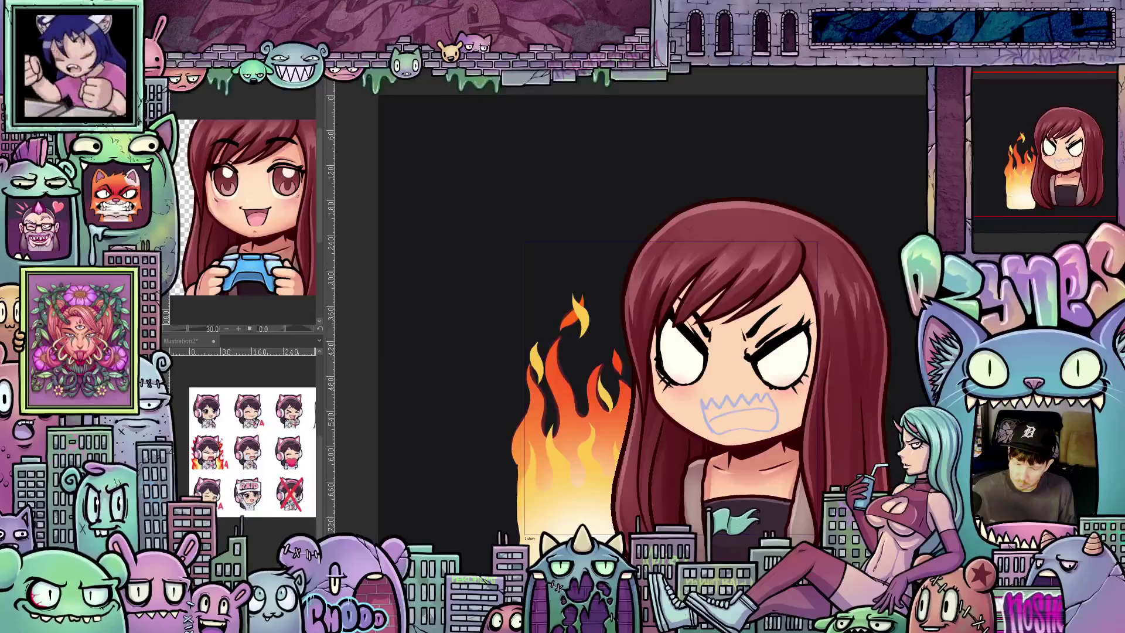
left_click(721, 387)
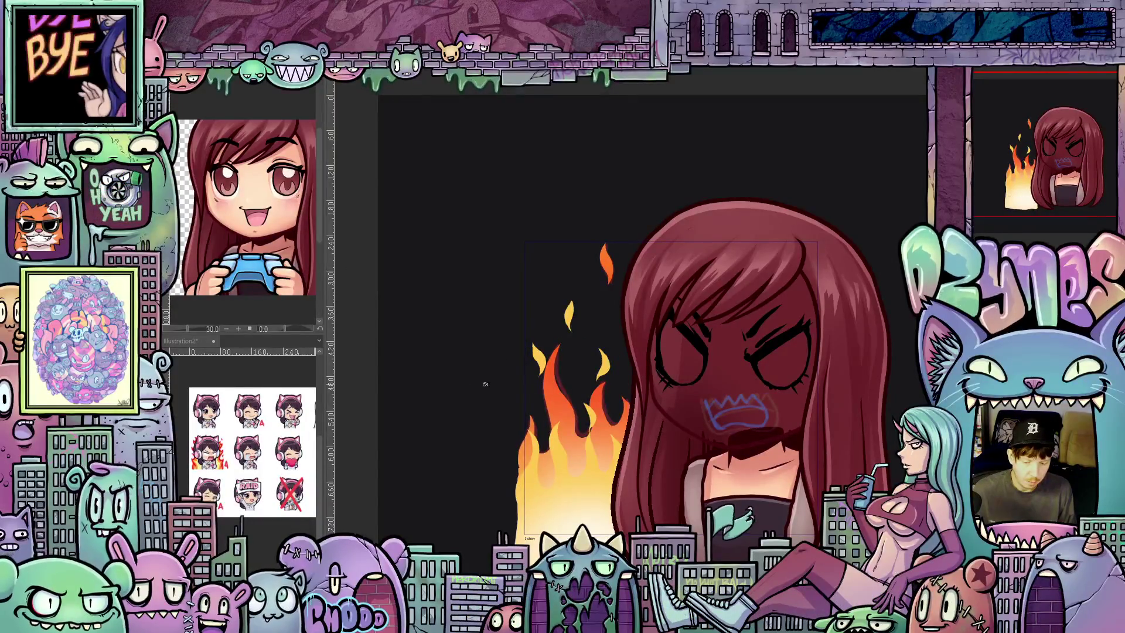
scroll(735, 409, "up", 2)
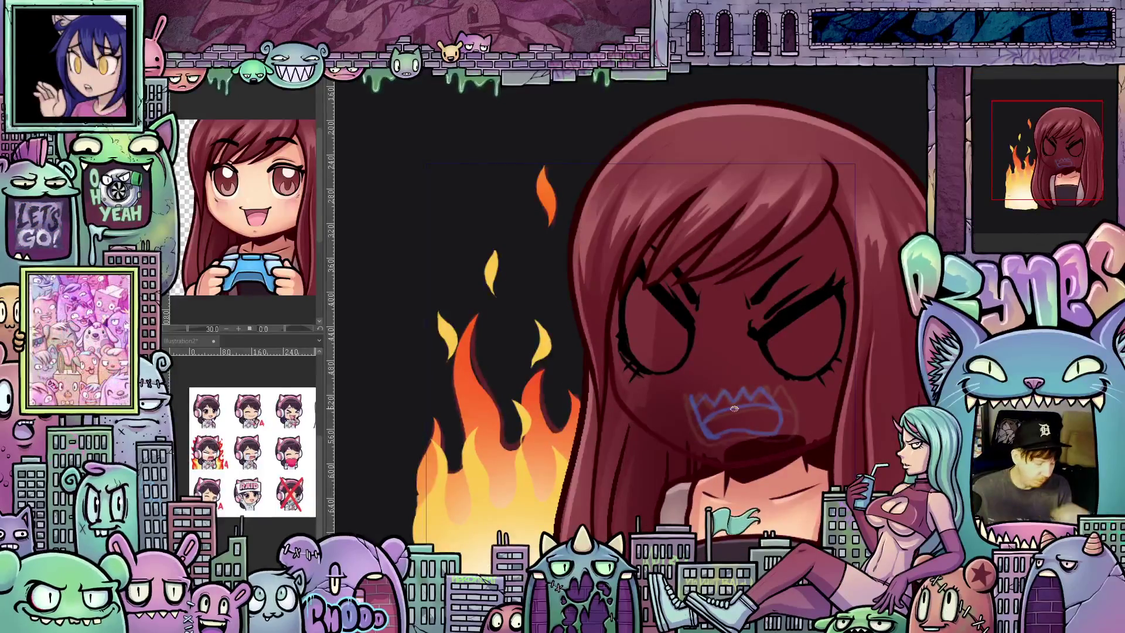
scroll(703, 422, "up", 1)
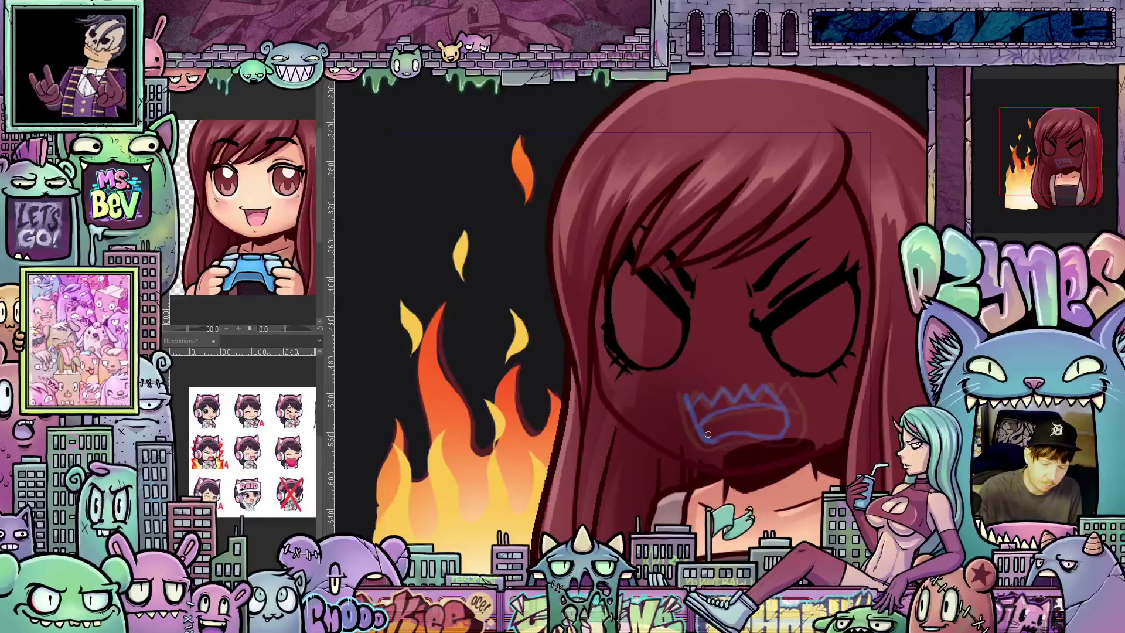
scroll(707, 432, "up", 1)
scroll(711, 482, "right", 1)
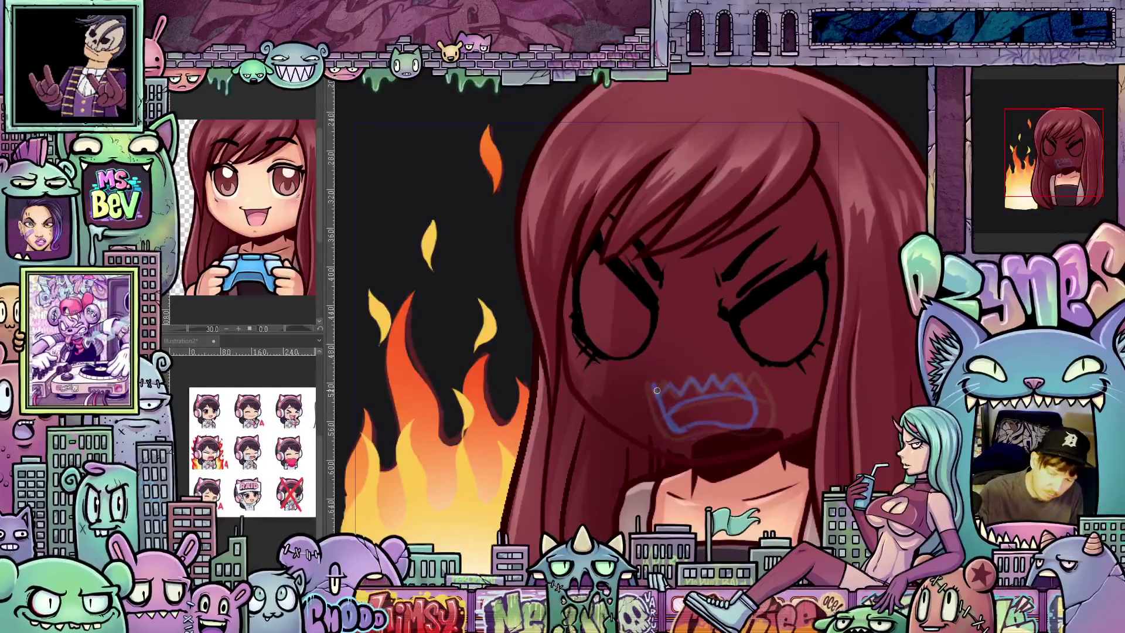
Step: Add a dark-blue line along the mouth's left edge and preview the animation with onion skin
mouse_move(656, 390)
left_mouse_down()
mouse_move(671, 429)
mouse_move(655, 395)
mouse_move(730, 374)
mouse_move(752, 424)
left_mouse_up()
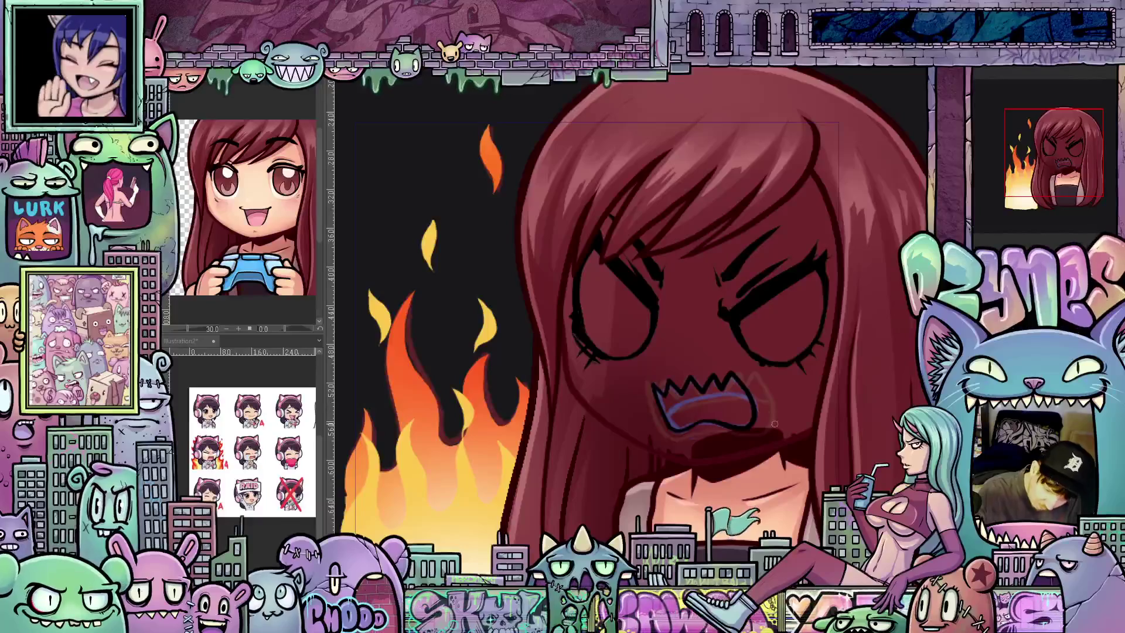
left_click_drag(765, 459, 806, 408)
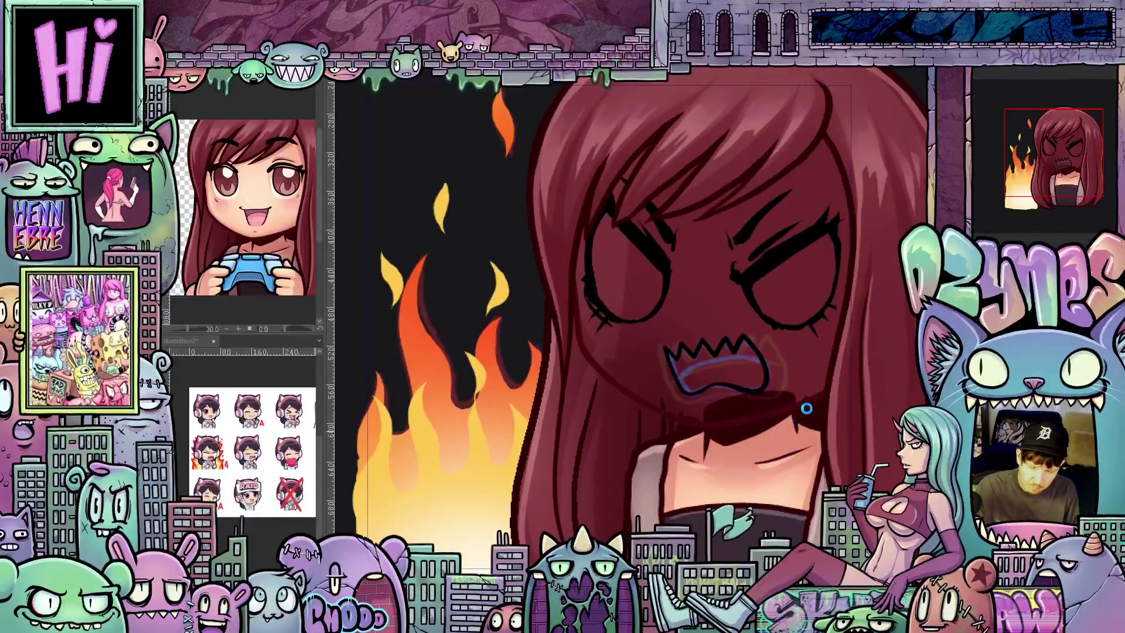
mouse_move(803, 419)
left_mouse_down()
mouse_move(827, 477)
mouse_move(717, 367)
left_mouse_up()
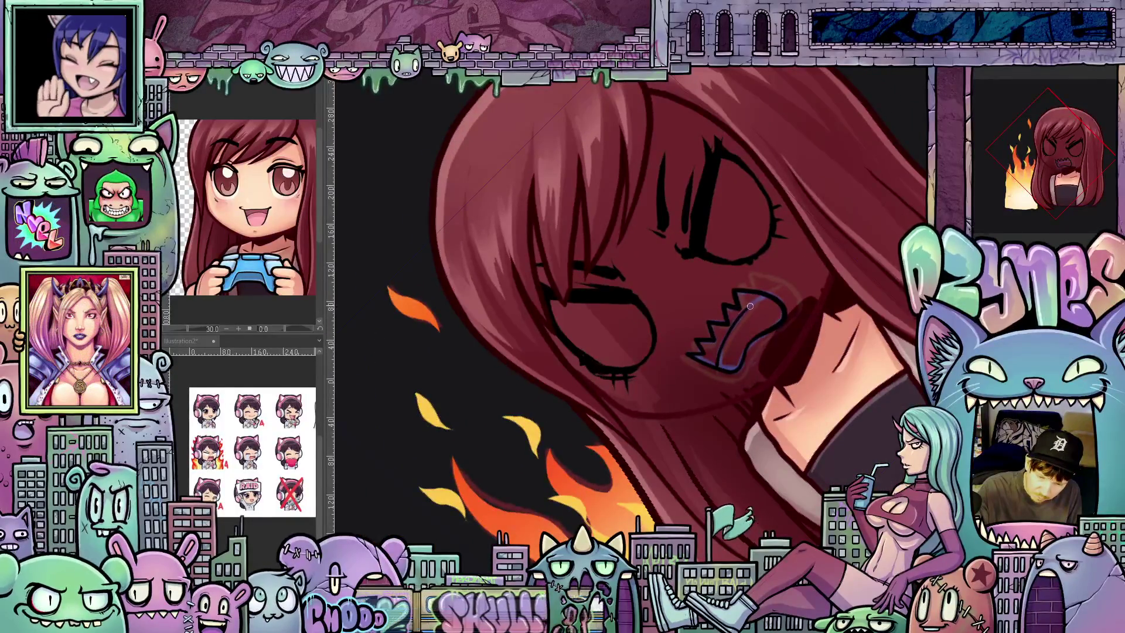
left_click_drag(827, 310, 798, 429)
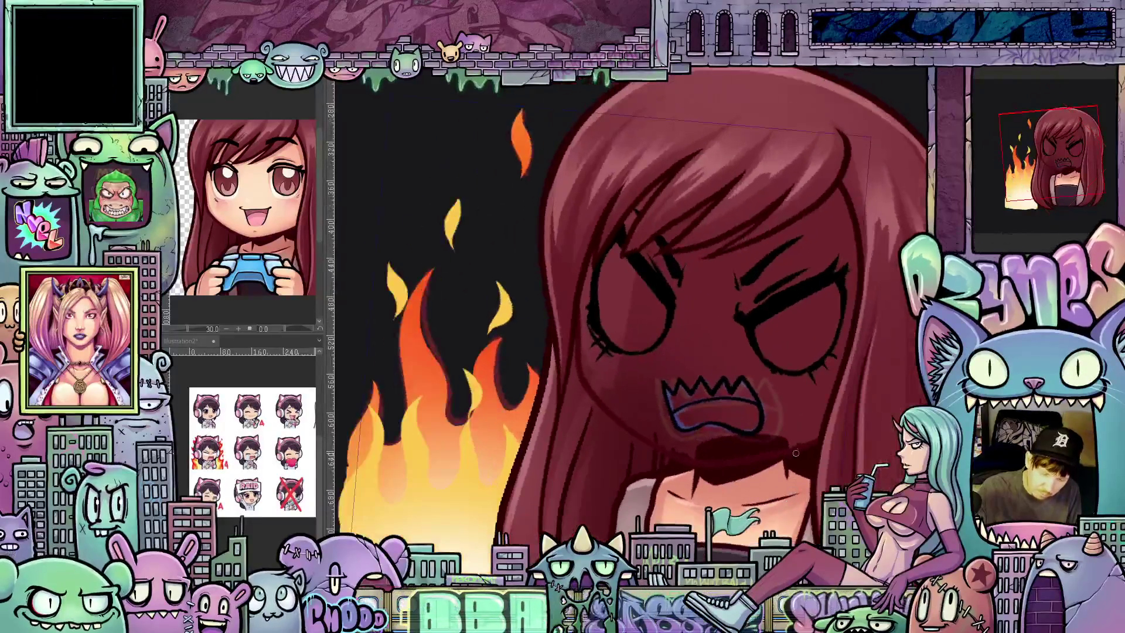
key("space")
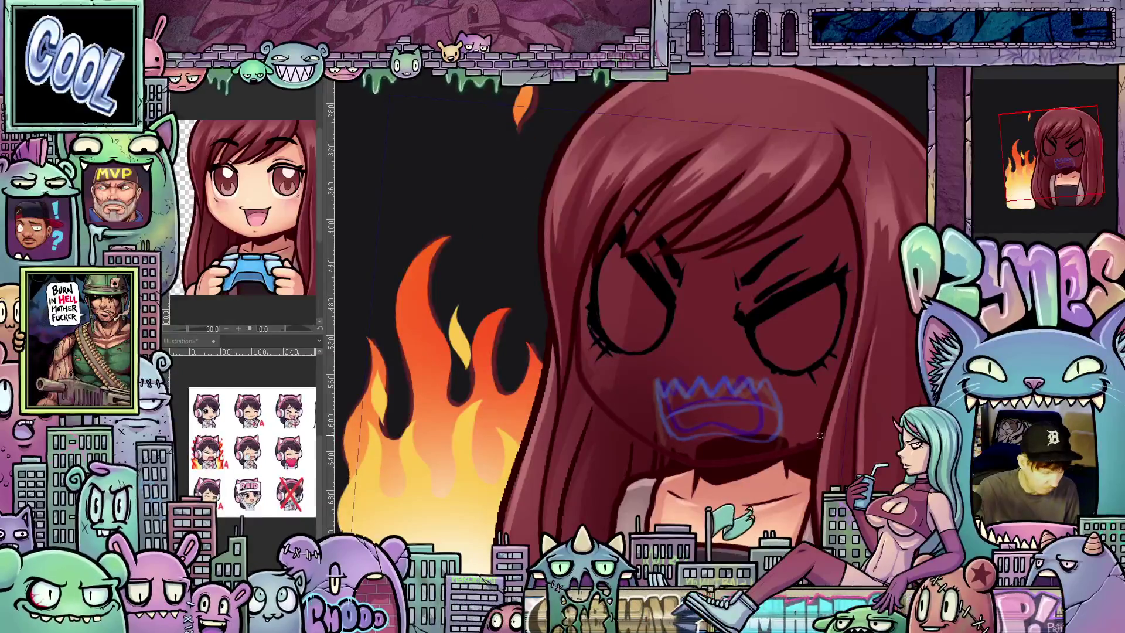
left_click_drag(797, 432, 861, 429)
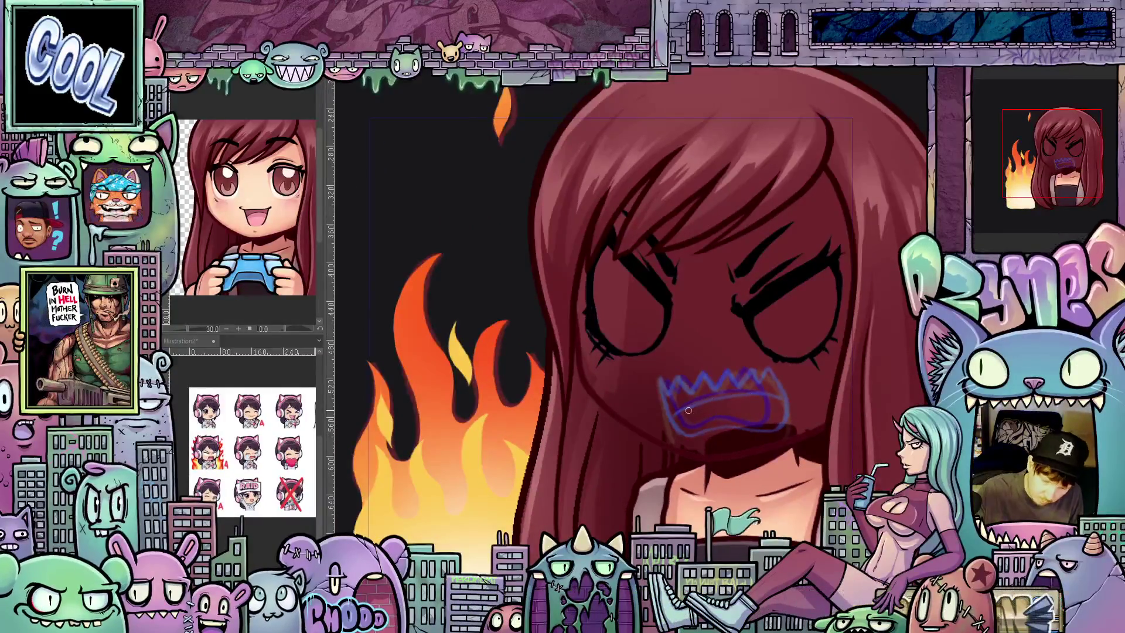
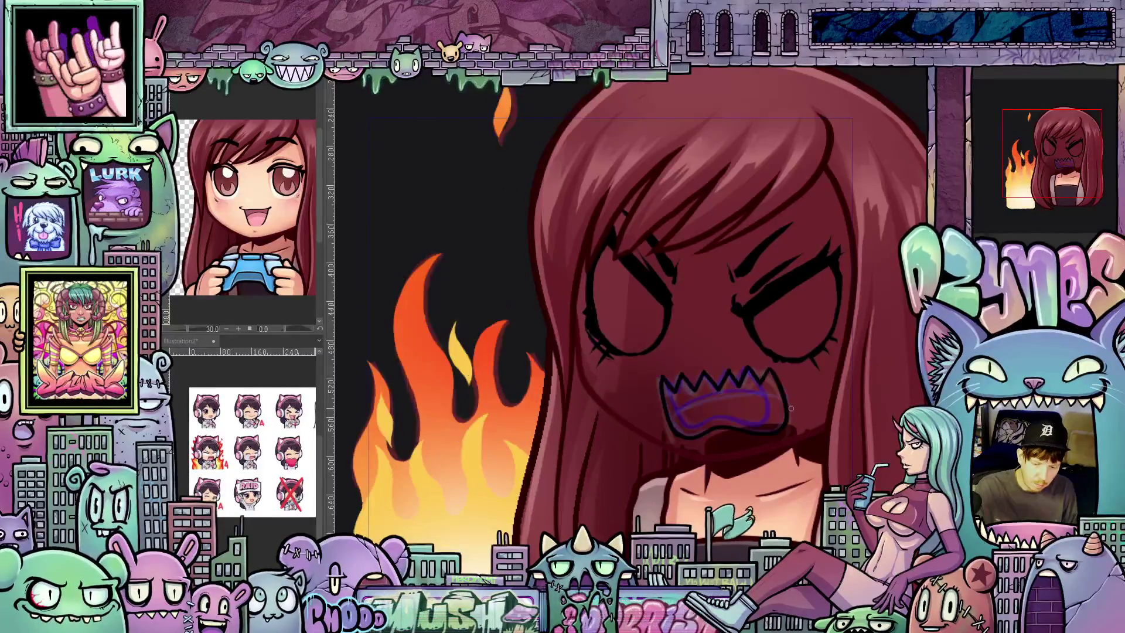
Step: Compare the mouth against neighbouring frames and tilt the view onto the angry face to redraw it
key("Left")
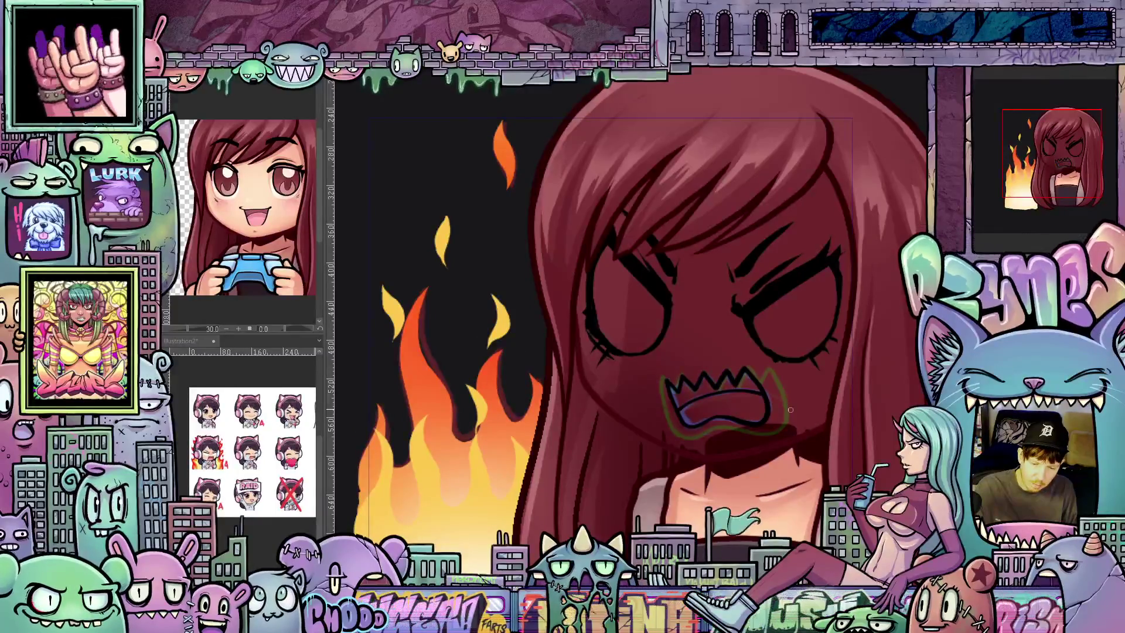
key("Right")
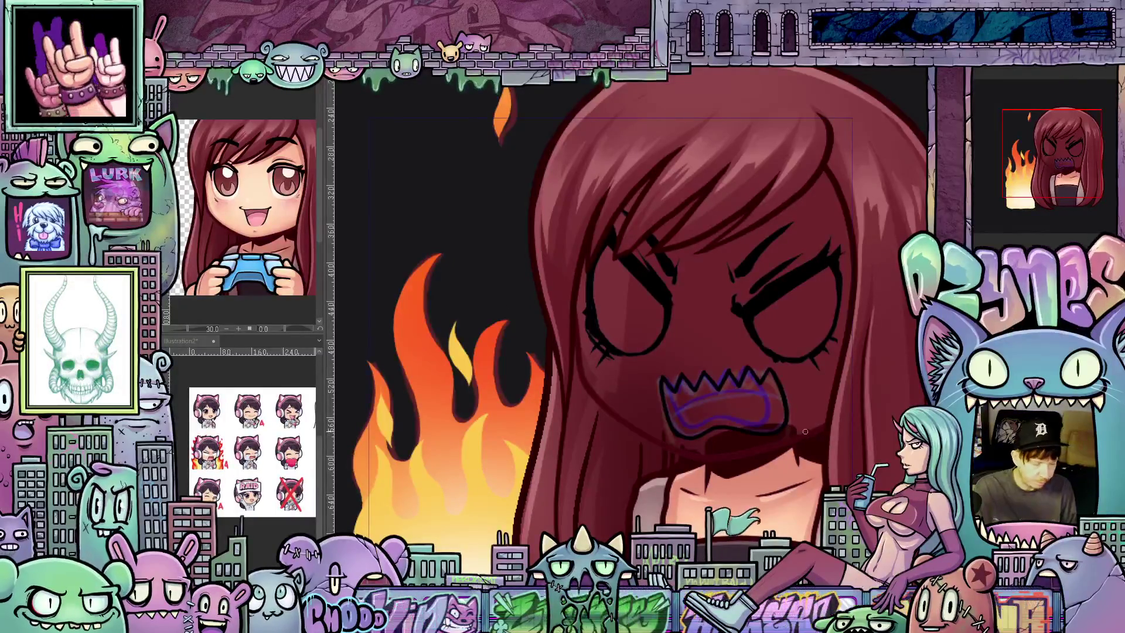
left_click_drag(804, 431, 717, 380)
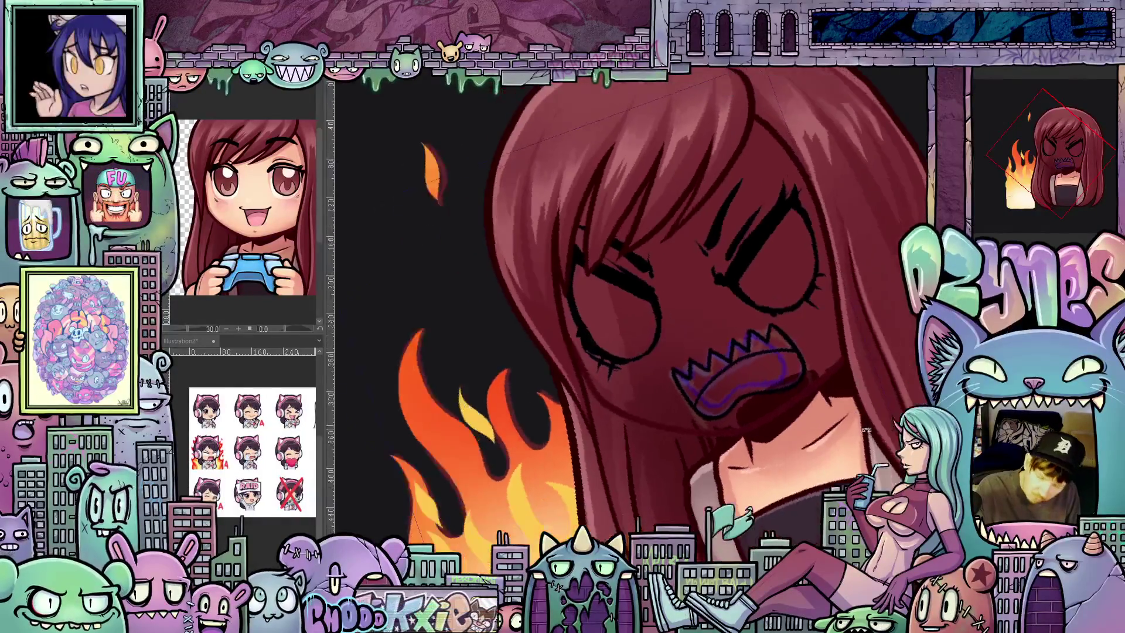
left_click_drag(791, 300, 829, 466)
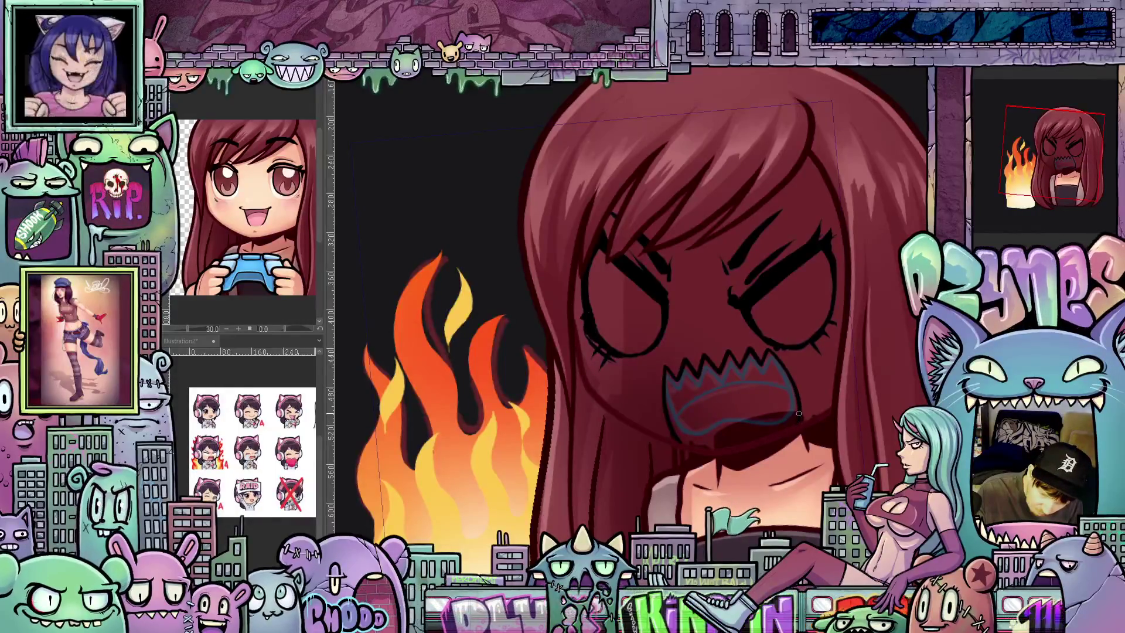
left_click_drag(800, 413, 722, 359)
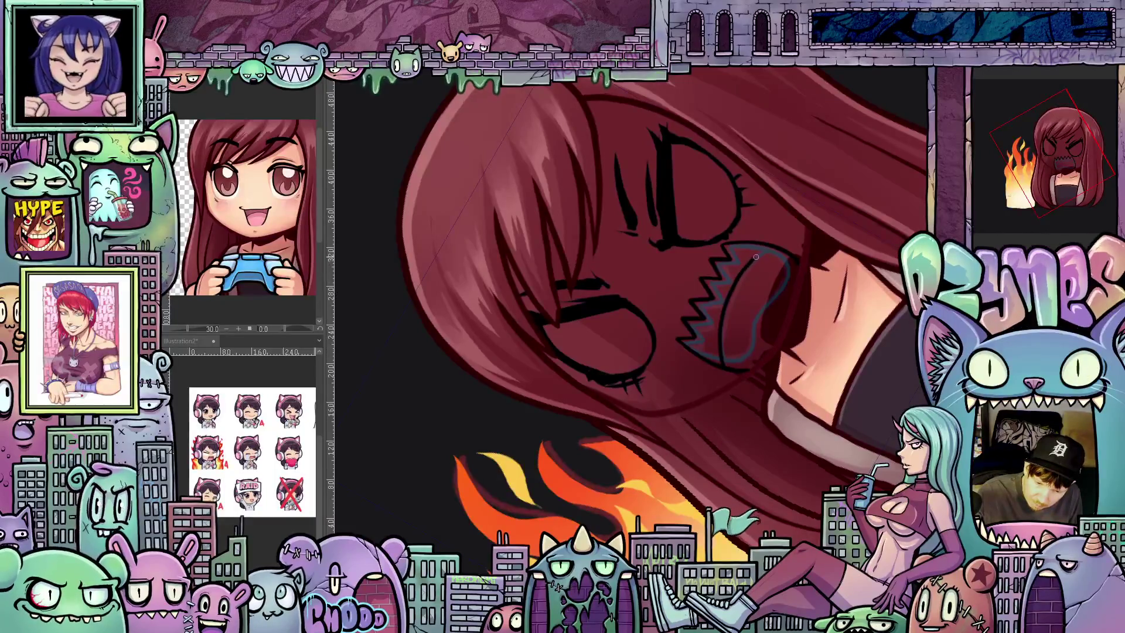
Step: Adjust the tilted view to touch up the teeth, then level the canvas rotation again
left_click_drag(792, 257, 822, 333)
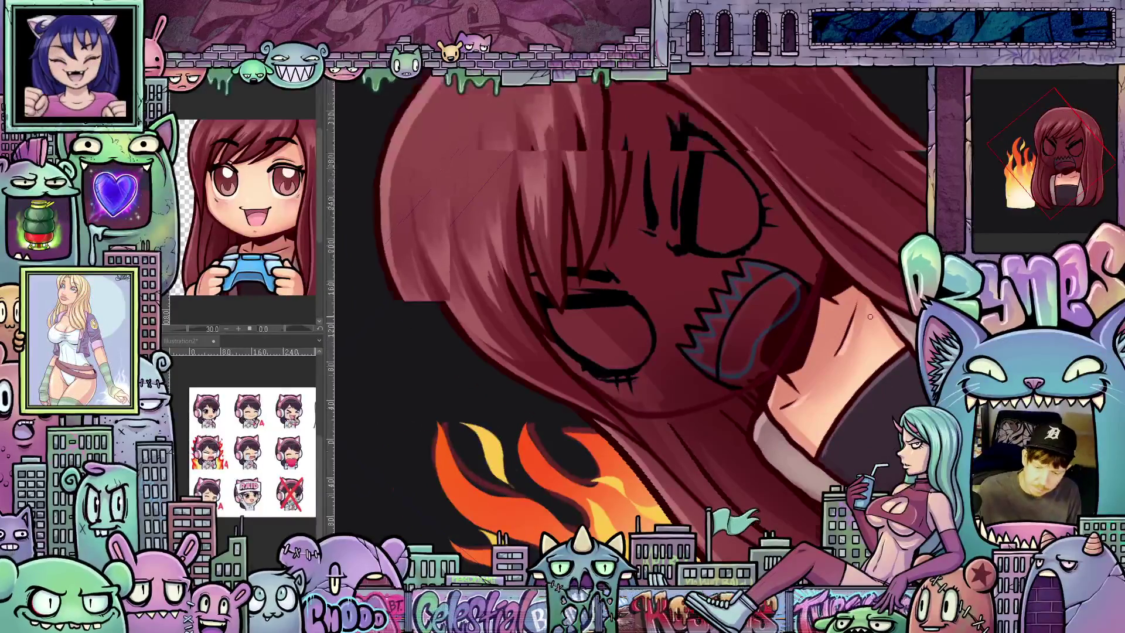
scroll(864, 321, "up", 3)
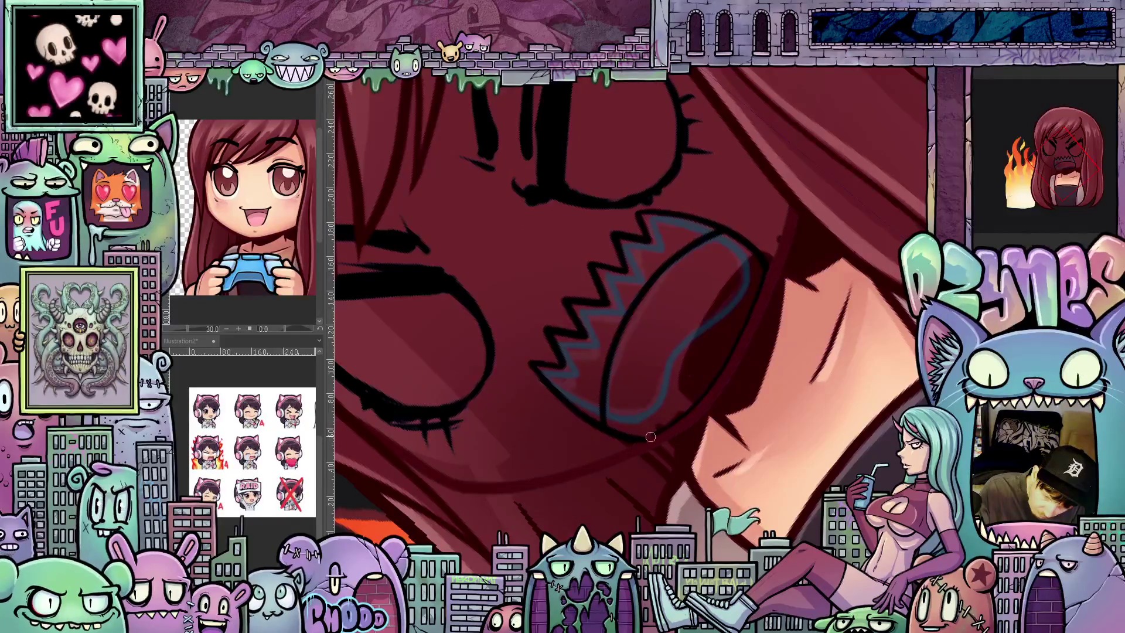
key("shift+space")
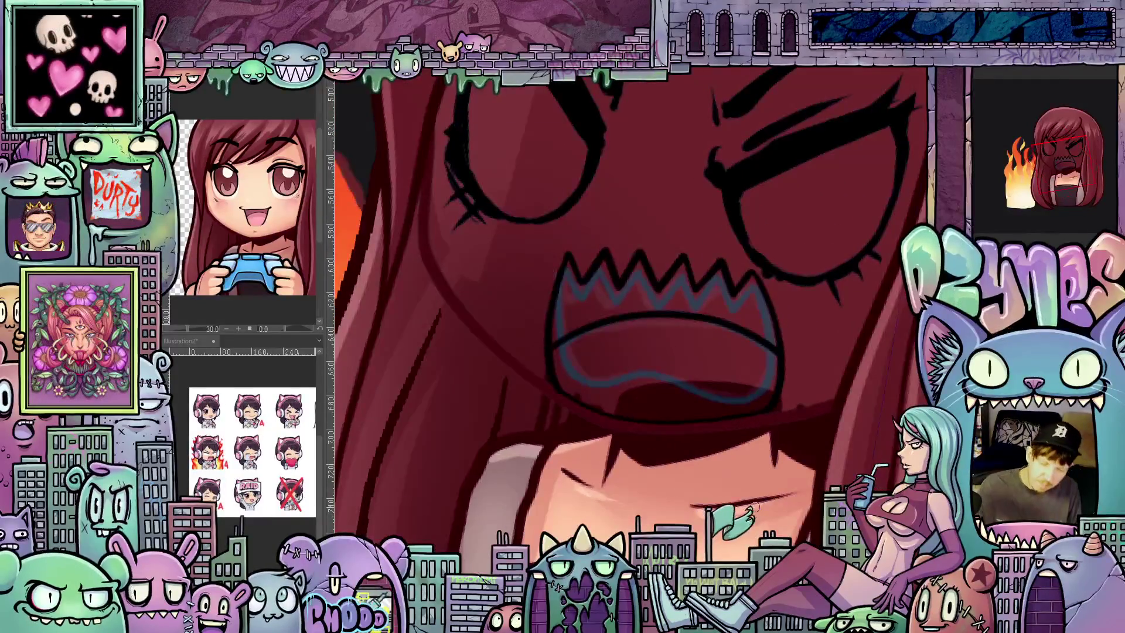
scroll(711, 413, "down", 2)
scroll(747, 422, "down", 1)
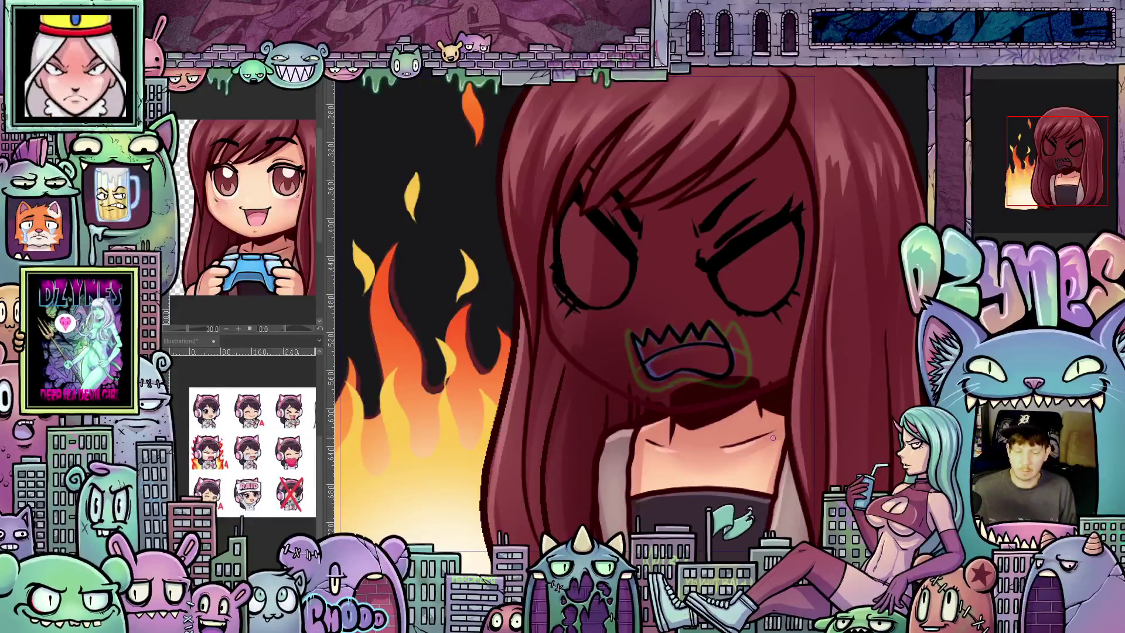
scroll(772, 437, "down", 1)
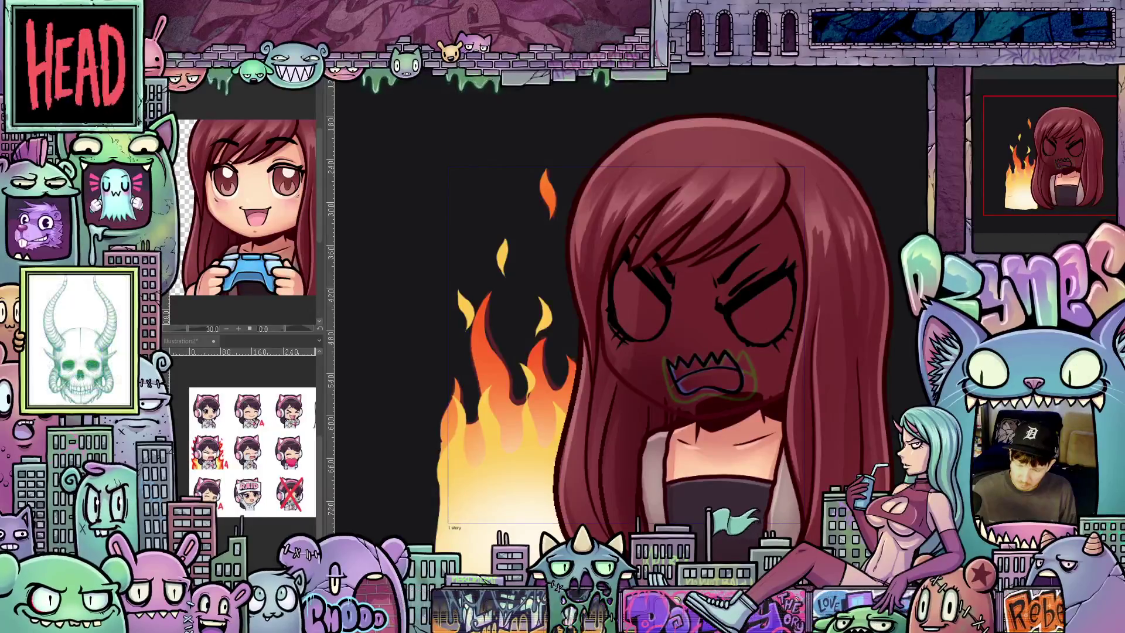
Step: Hide the onion-skin overlay so the angry girl shows in full colour
key("ctrl+z")
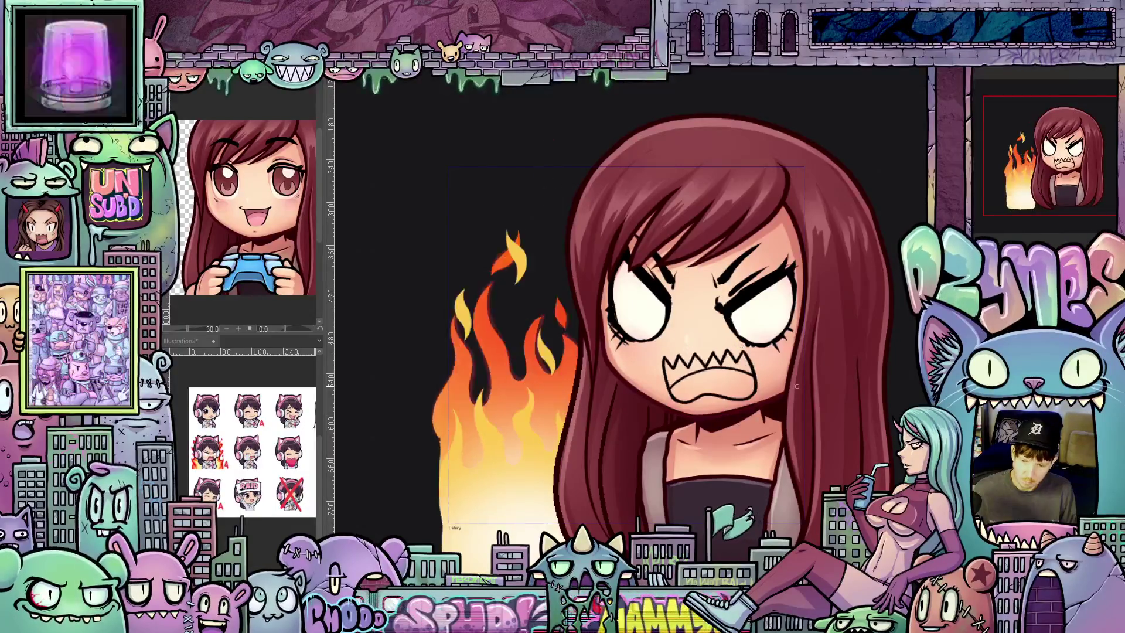
scroll(796, 386, "down", 2)
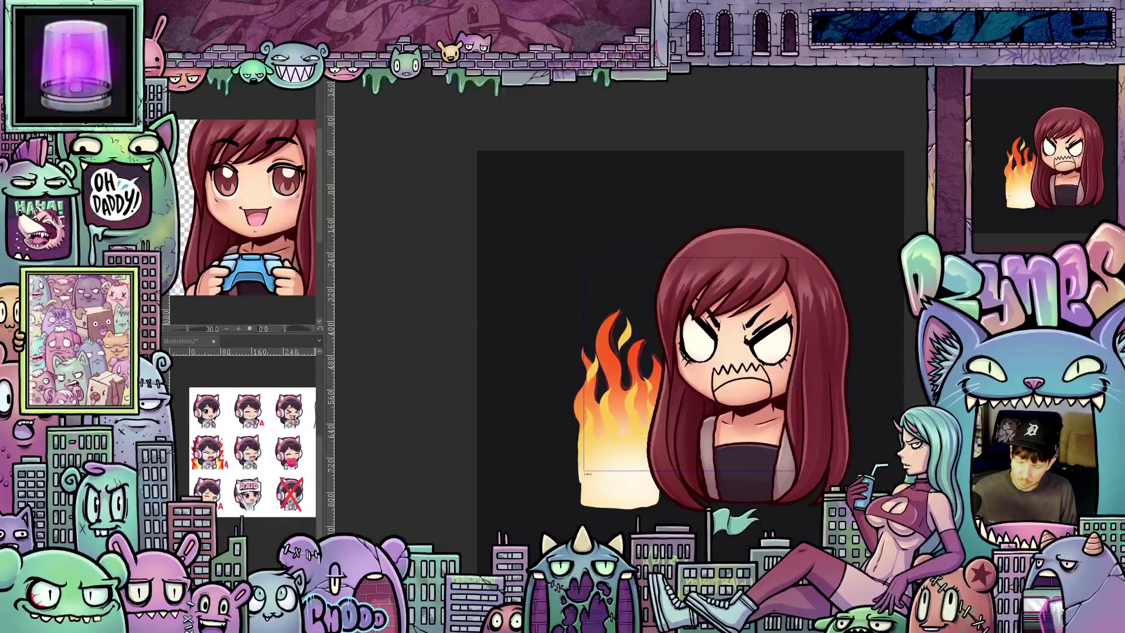
Step: Play the timeline to preview the girl's mouth opening beside the flickering flames
key("ctrl+plus")
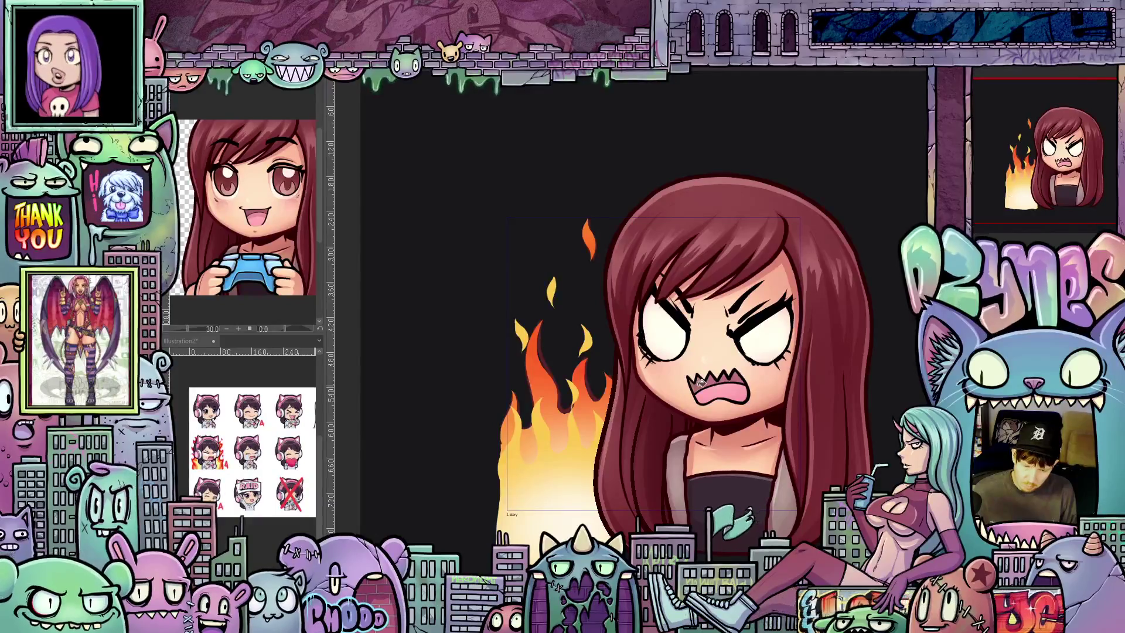
scroll(731, 380, "up", 2)
scroll(743, 379, "up", 1)
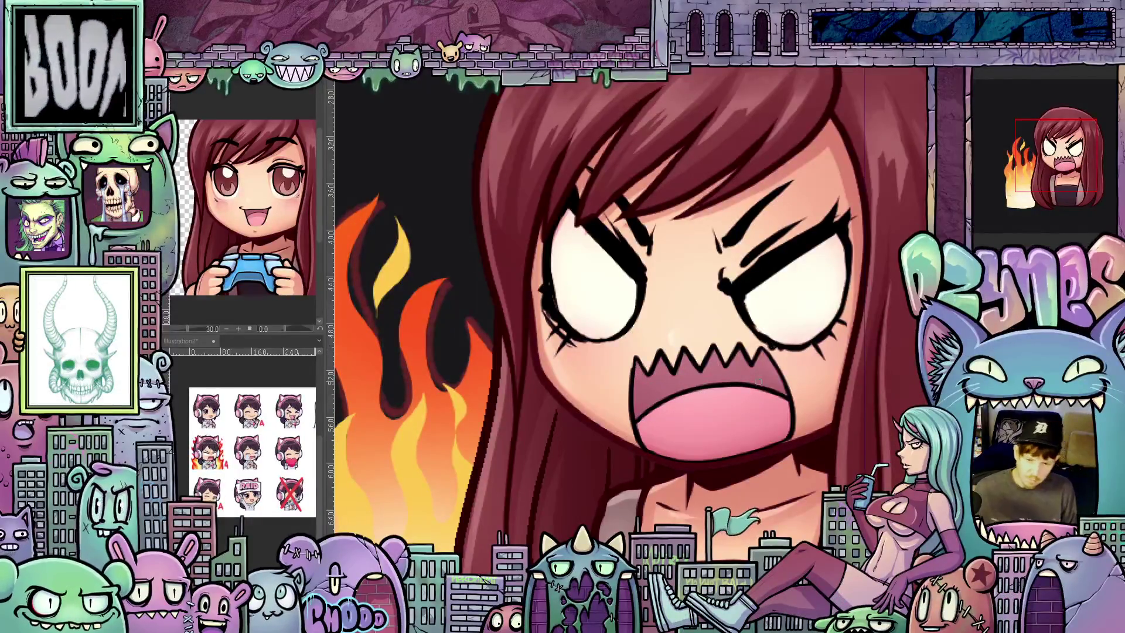
scroll(739, 387, "down", 5)
scroll(774, 382, "down", 3)
scroll(802, 380, "down", 1)
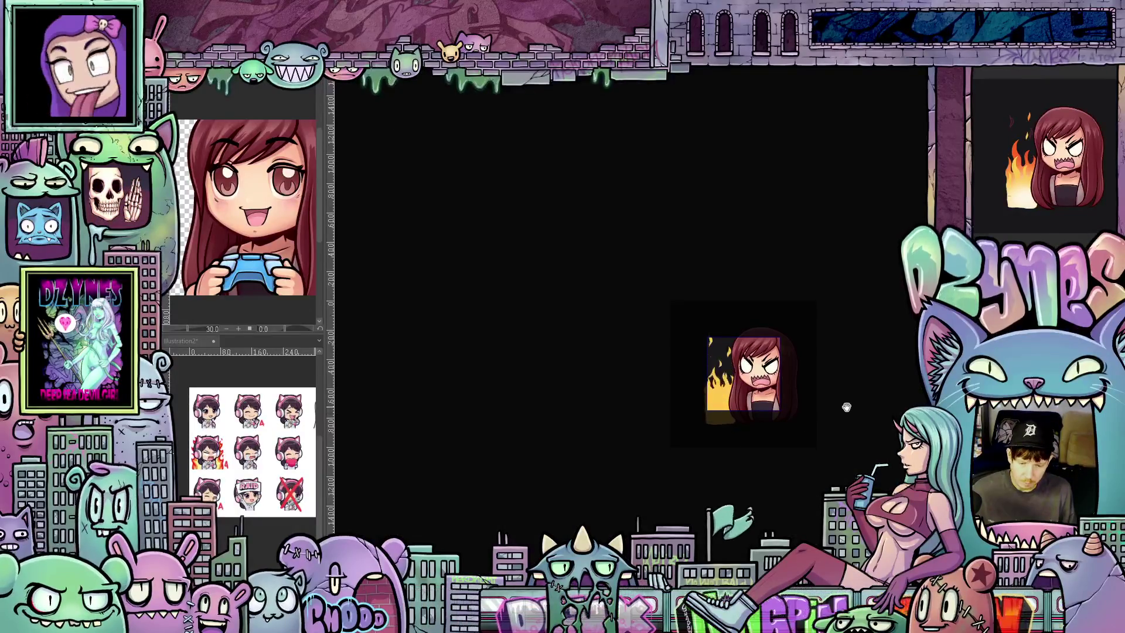
scroll(844, 398, "down", 2)
scroll(845, 398, "down", 1)
scroll(849, 398, "down", 1)
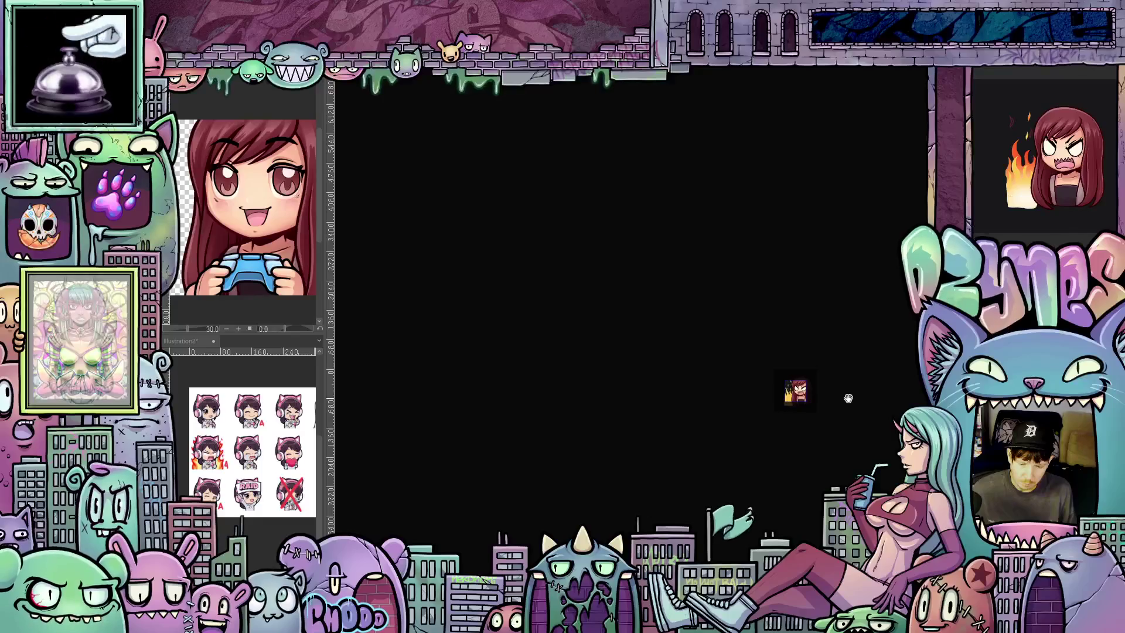
scroll(848, 398, "up", 2)
scroll(842, 397, "up", 2)
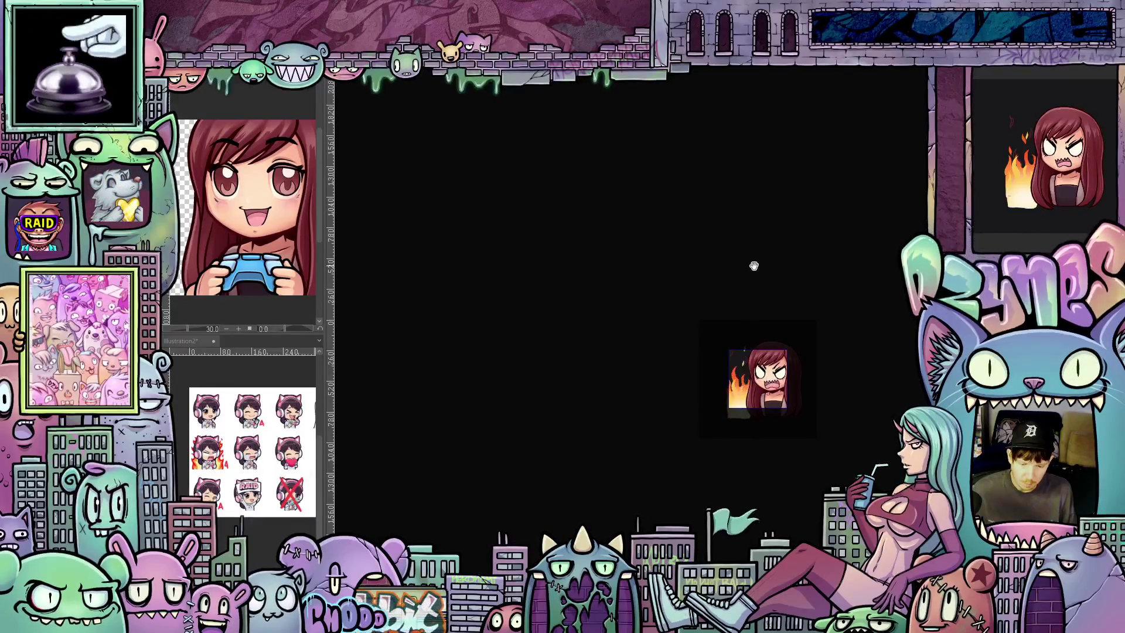
scroll(826, 376, "up", 2)
scroll(828, 376, "up", 1)
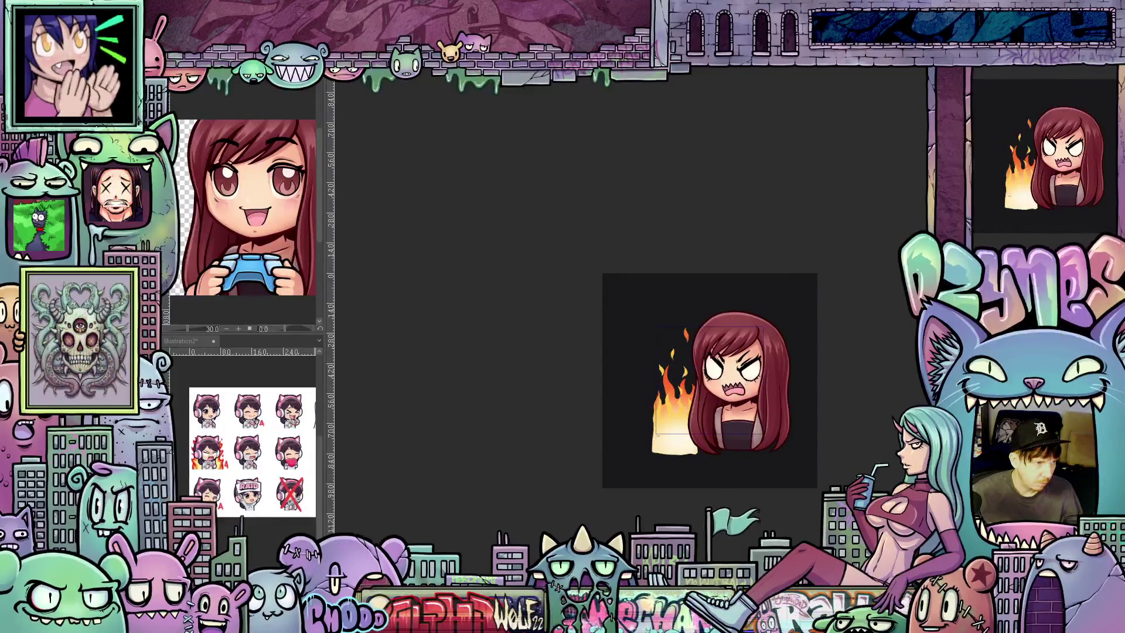
Step: Free-transform the girl and flames layer: shift it down slightly and tilt it counter-clockwise
key("ctrl+t")
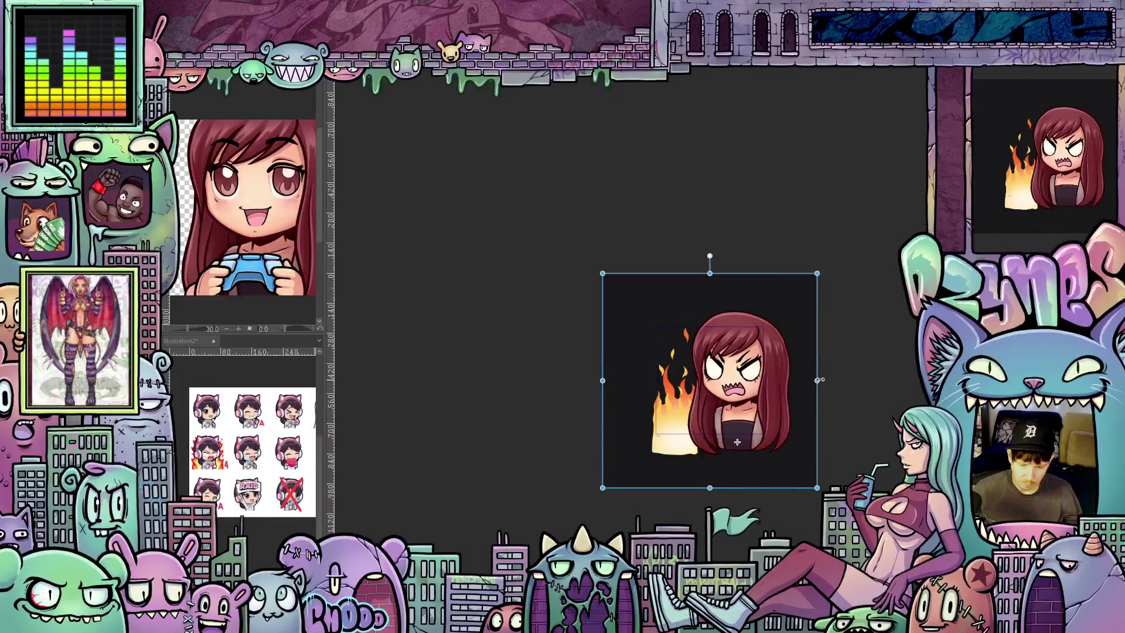
left_click_drag(737, 443, 737, 446)
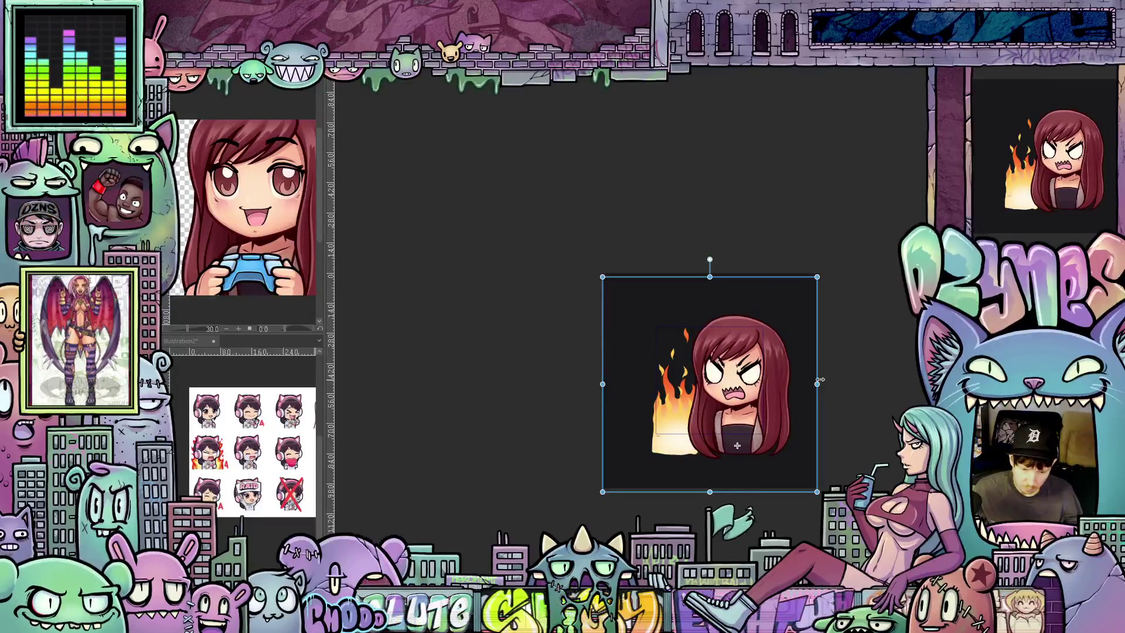
left_click_drag(827, 386, 825, 378)
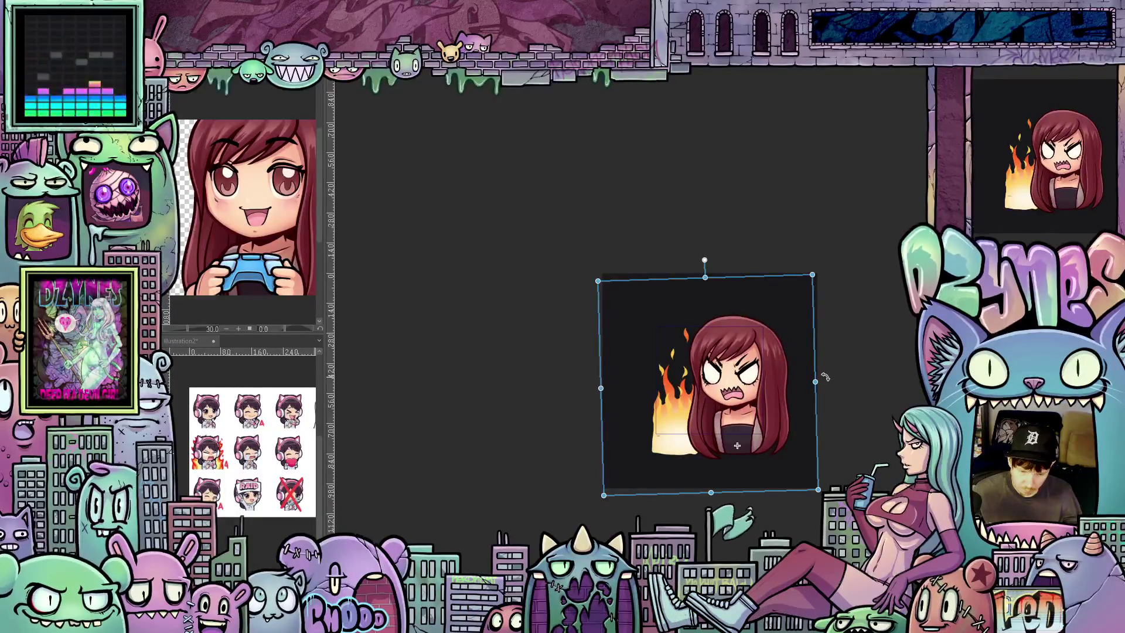
key("Down")
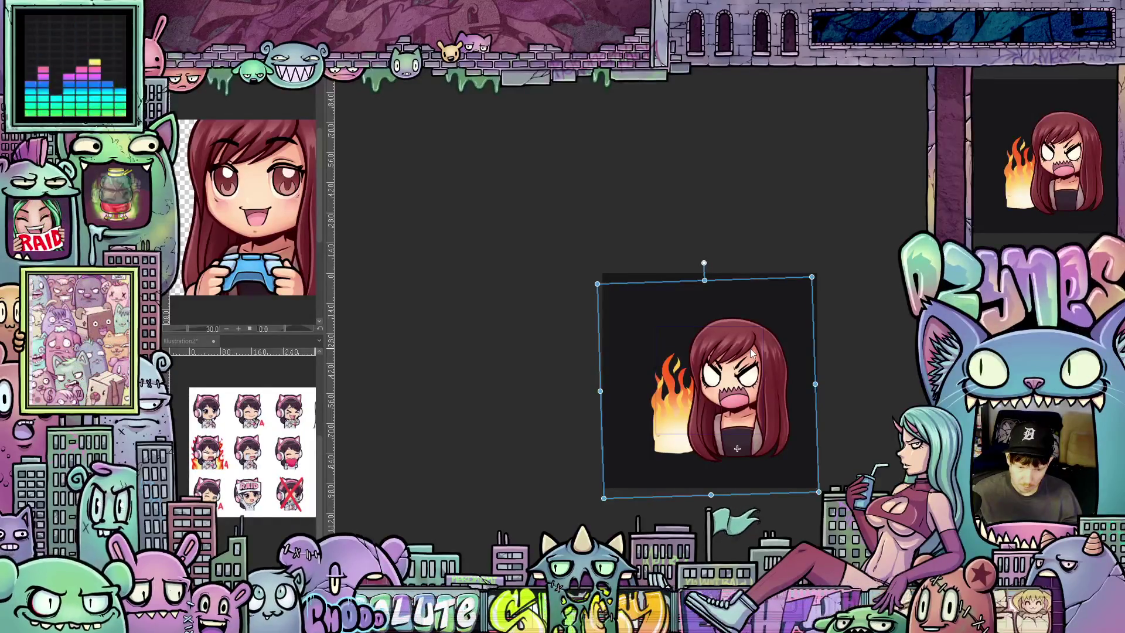
Step: Move the girl and flames up, nudge down twice, and tilt her clockwise
left_click_drag(750, 349, 750, 326)
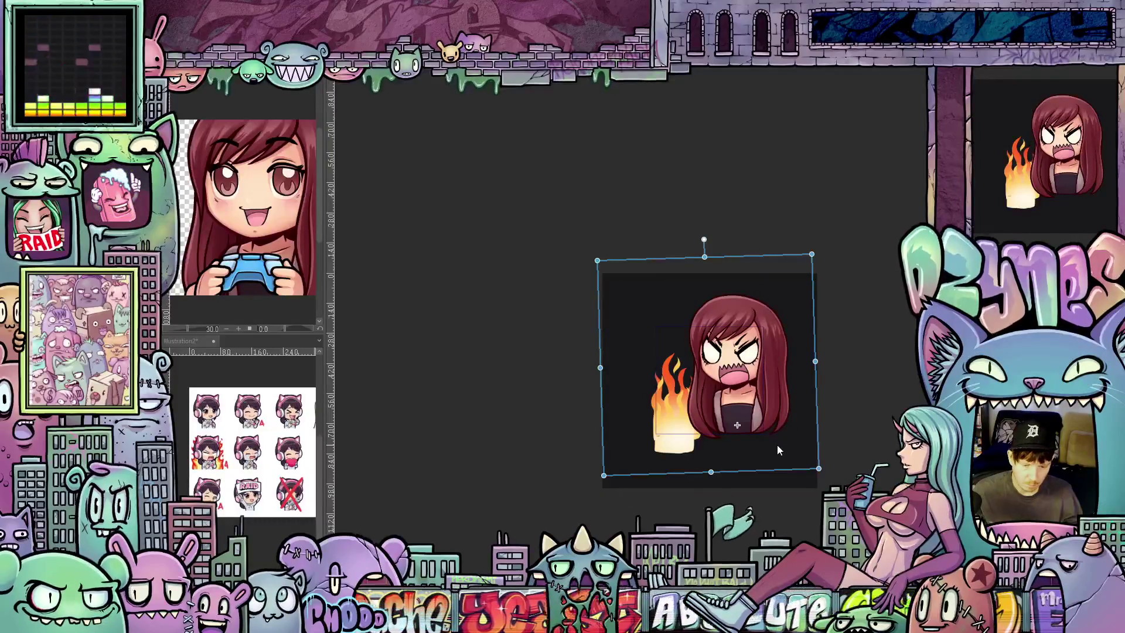
key("Down")
key("Down")
key("Down")
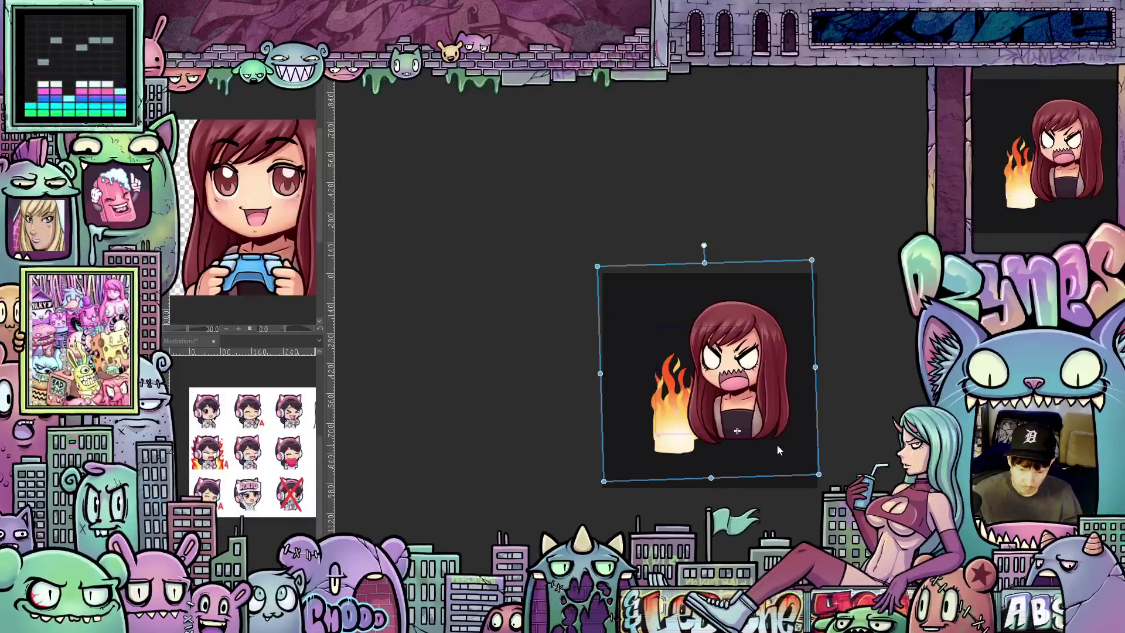
key("Down")
key("Down")
key("Down")
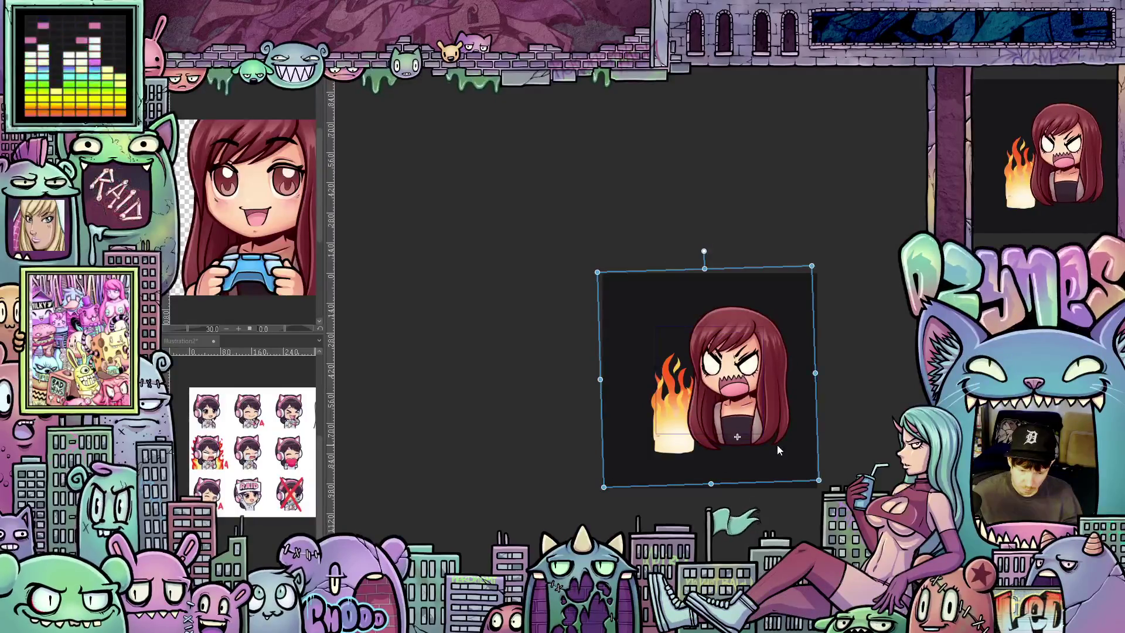
left_click_drag(830, 401, 838, 397)
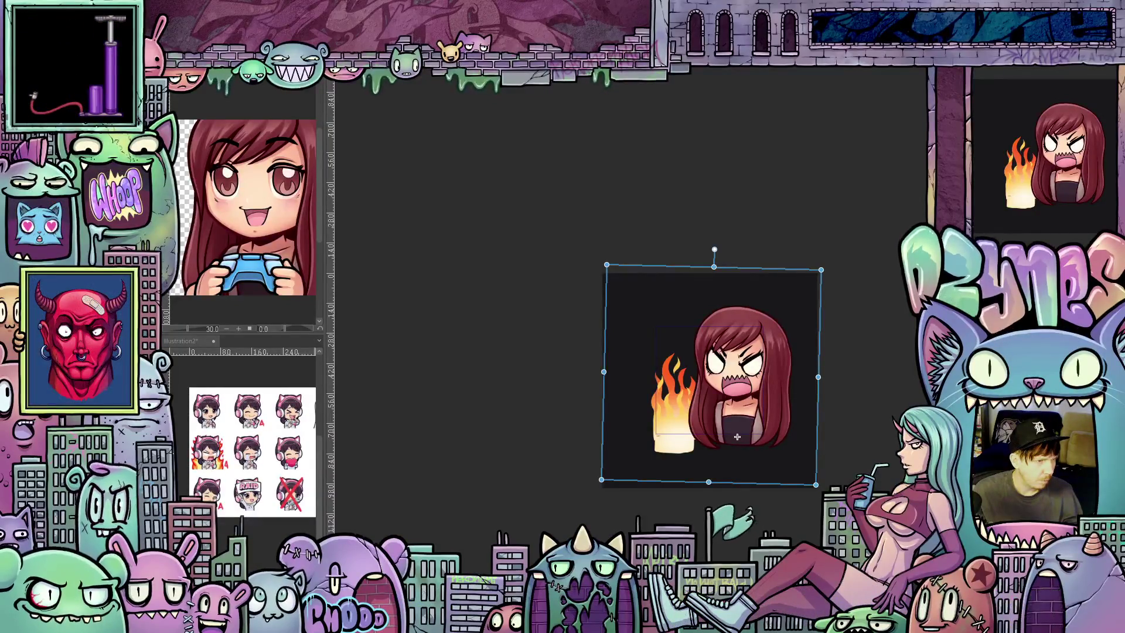
Step: Undo back through the tilt and position tweaks to settle on an earlier pose
key("ctrl+z")
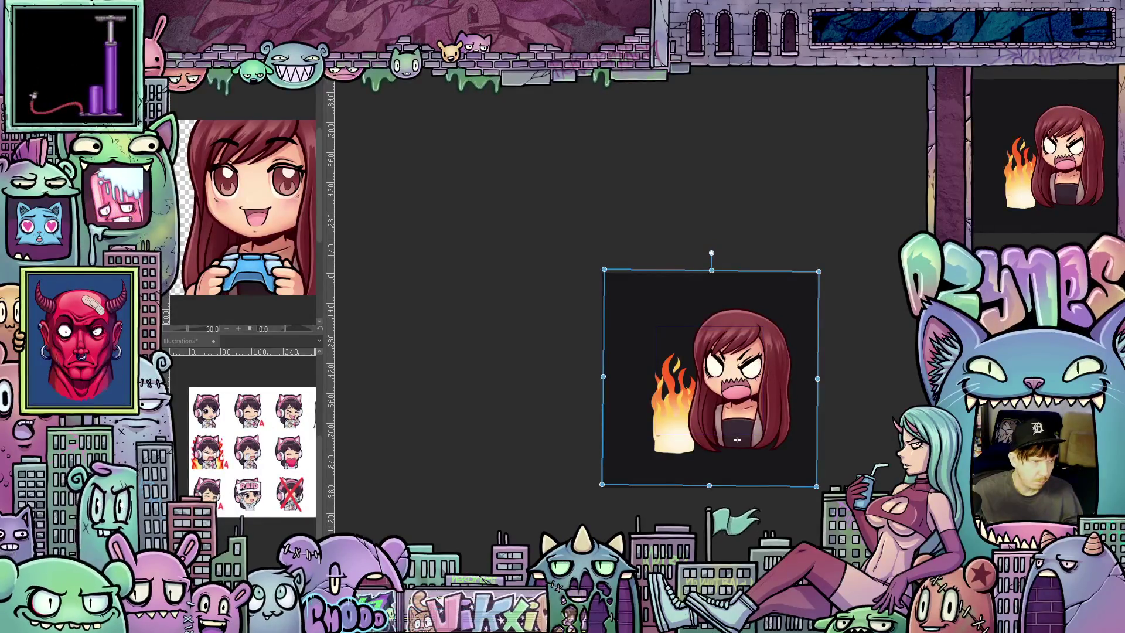
key("ctrl+z")
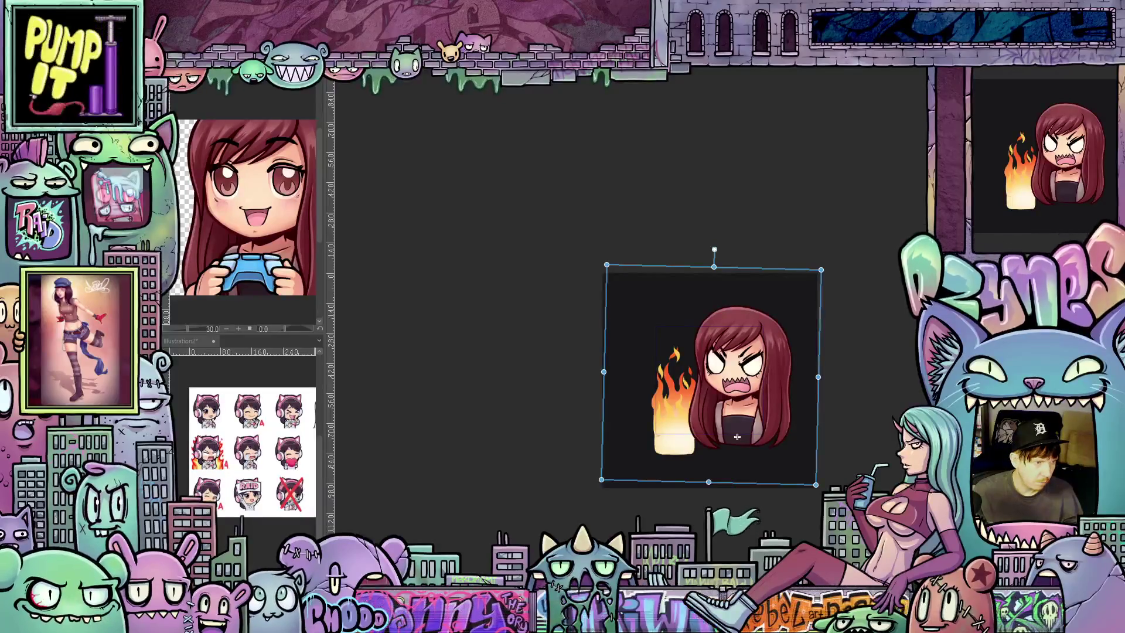
key("ctrl+z")
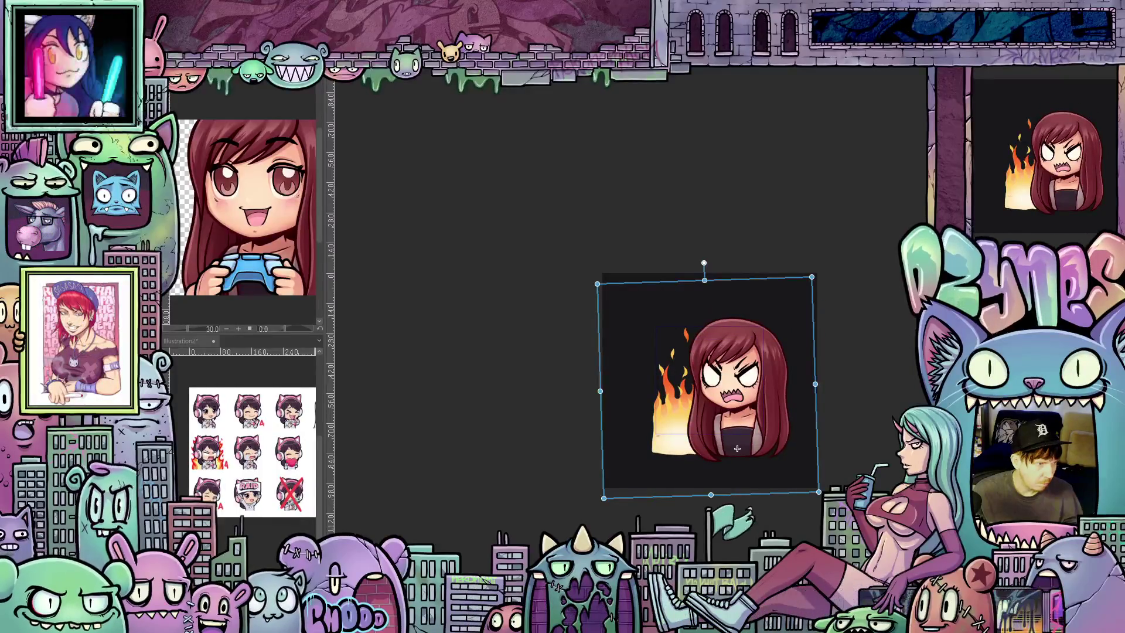
key("ctrl+z")
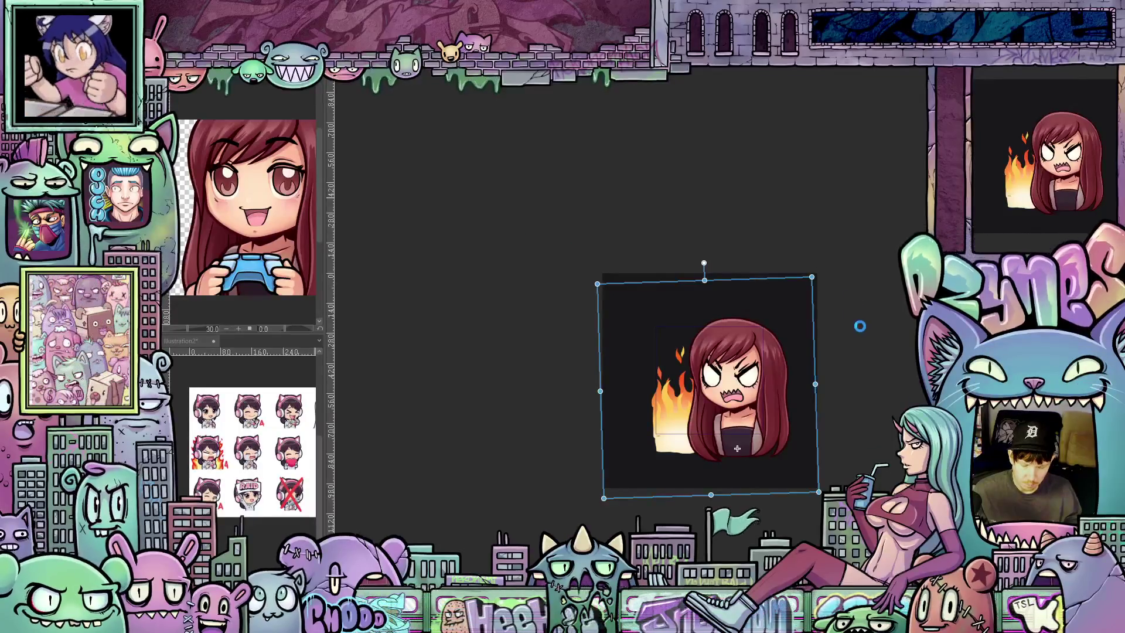
Step: Render and play the playback range to preview the shaking emote
key("space")
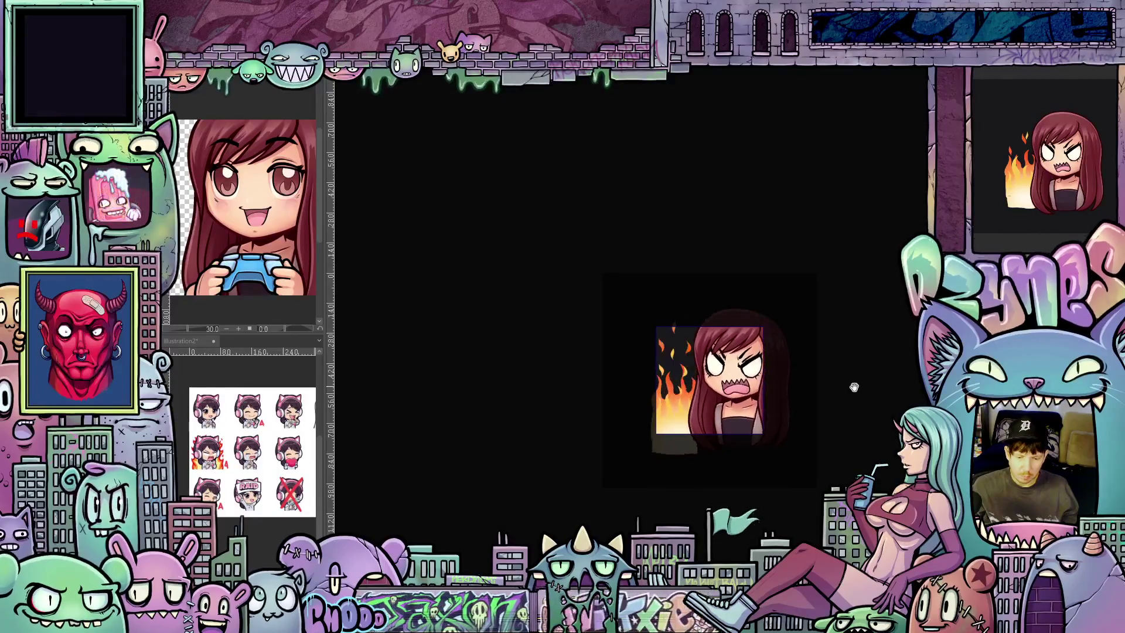
scroll(853, 387, "down", 2)
scroll(857, 391, "down", 2)
scroll(858, 391, "down", 1)
scroll(866, 402, "down", 1)
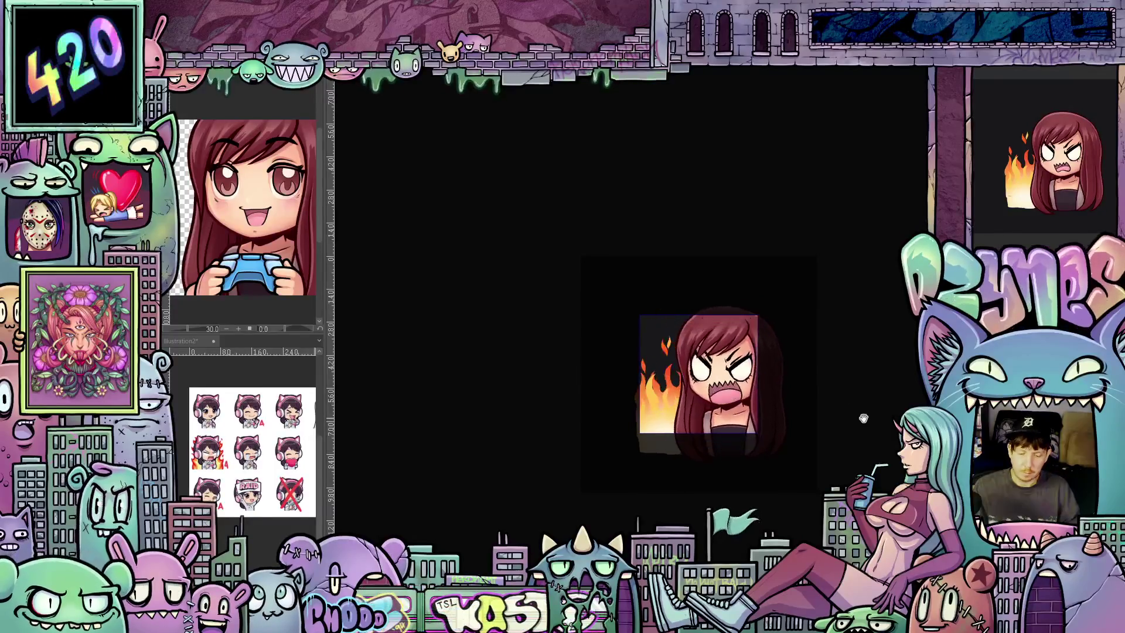
scroll(851, 387, "down", 2)
scroll(861, 384, "down", 2)
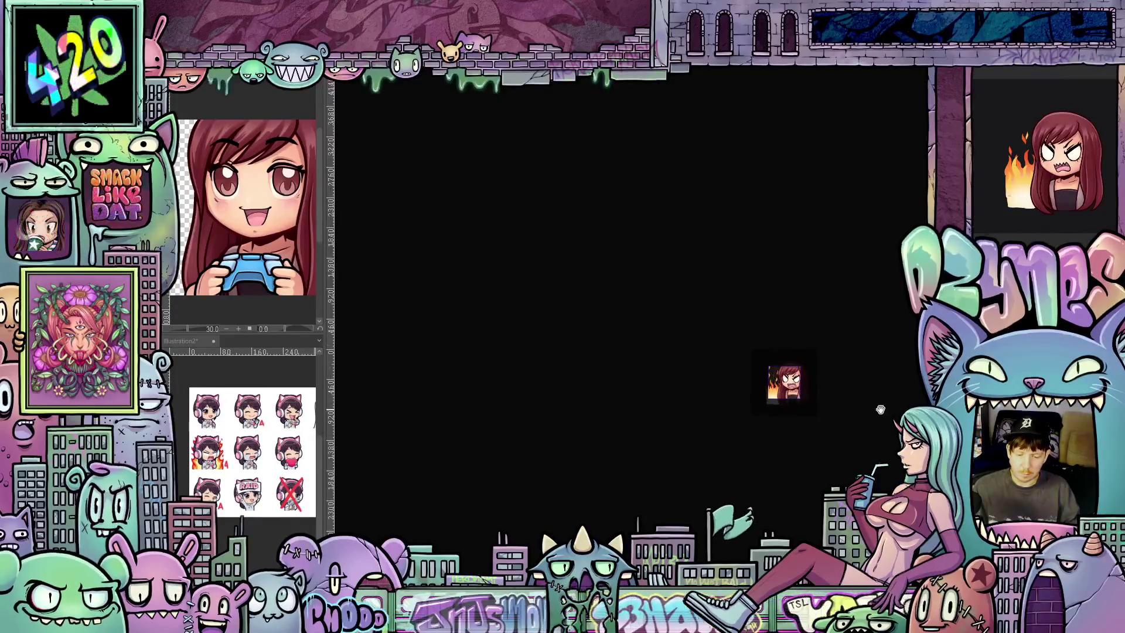
scroll(871, 396, "down", 1)
scroll(862, 408, "up", 2)
scroll(836, 369, "up", 2)
scroll(822, 333, "up", 1)
scroll(817, 328, "up", 1)
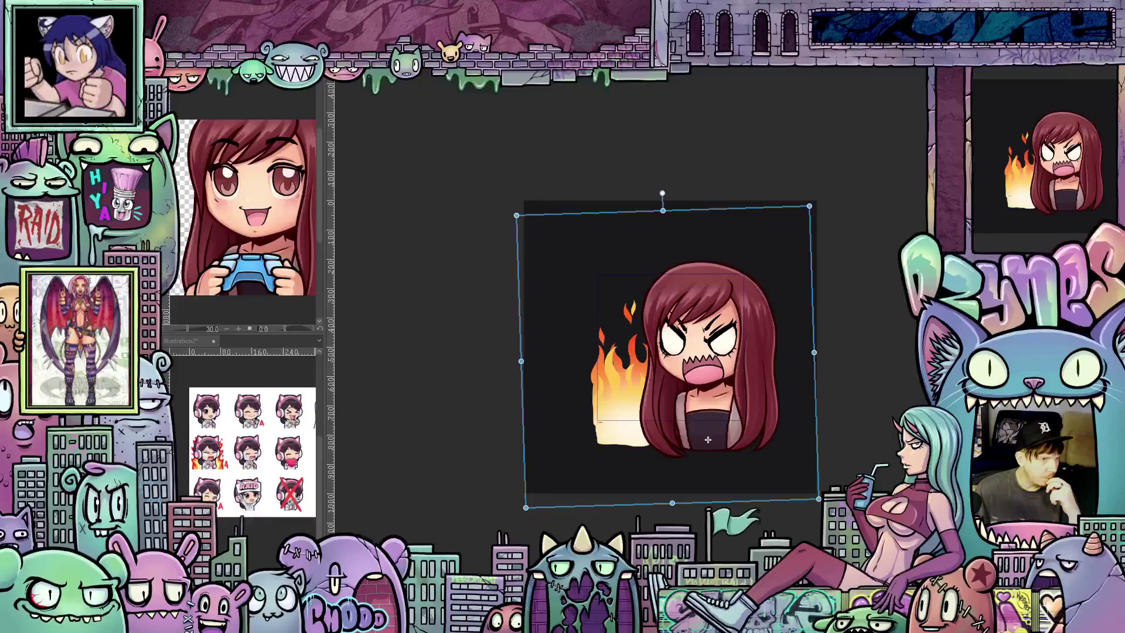
Step: Advance to the next animation frame to tilt its artwork
key("Right")
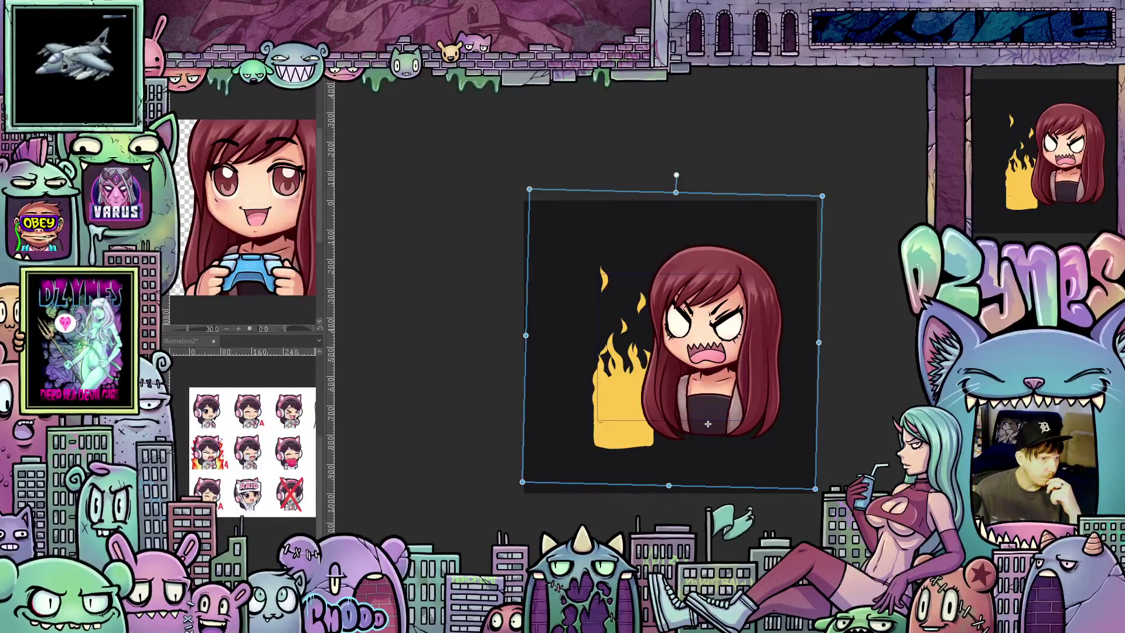
Step: Step two frames ahead, shift the view, and confirm the transform on that frame
key("Right")
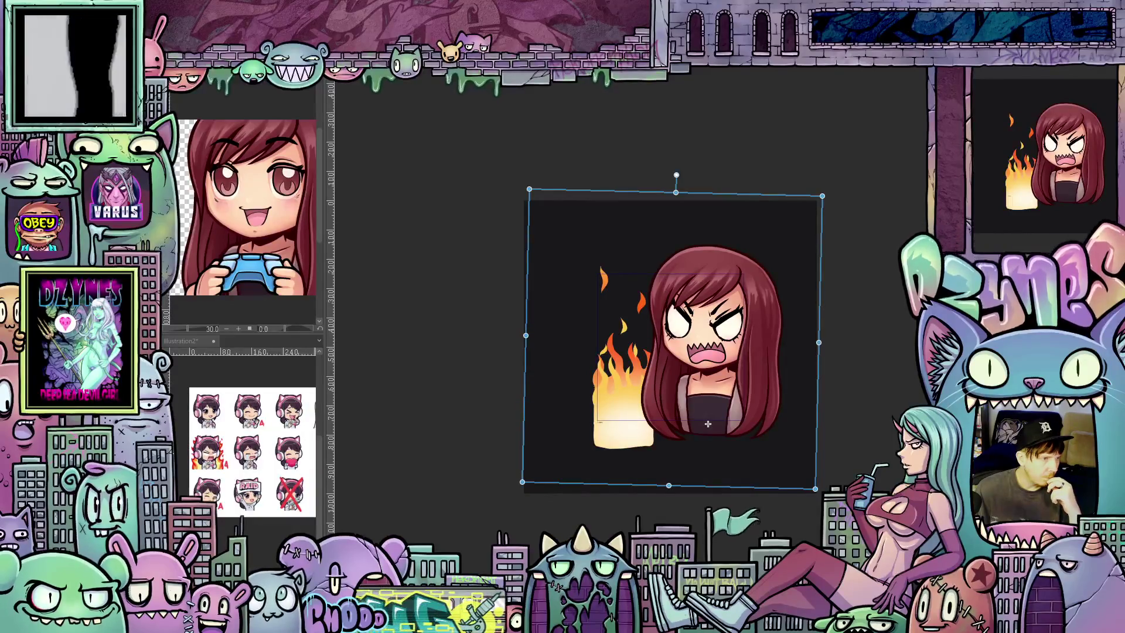
key("Right")
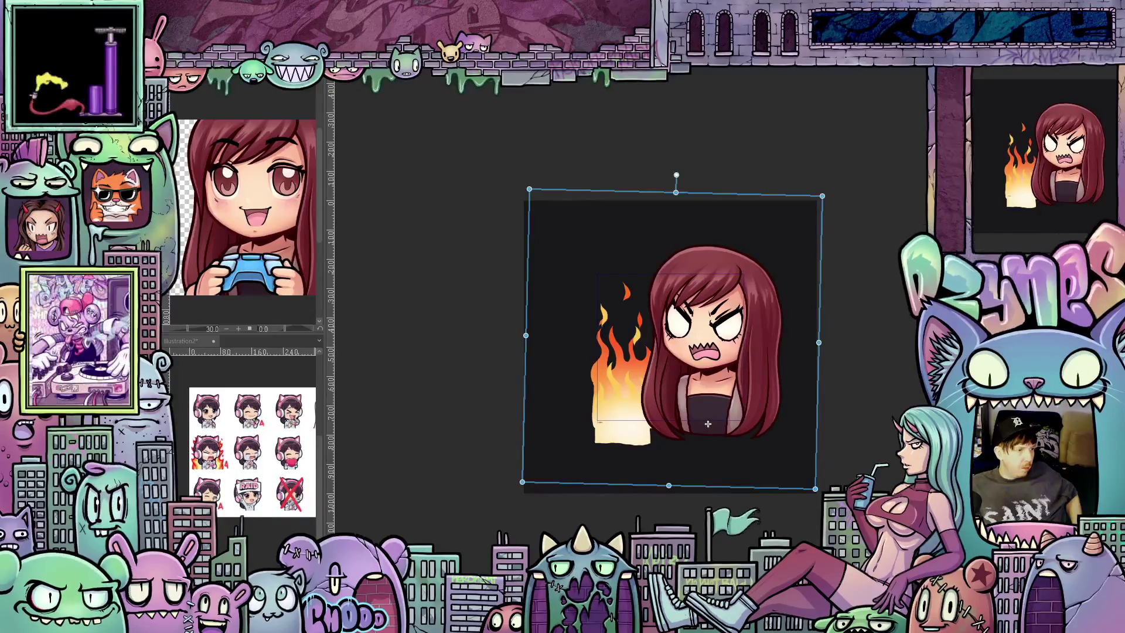
mouse_move(707, 424)
left_mouse_down()
mouse_move(708, 440)
mouse_move(708, 424)
left_mouse_up()
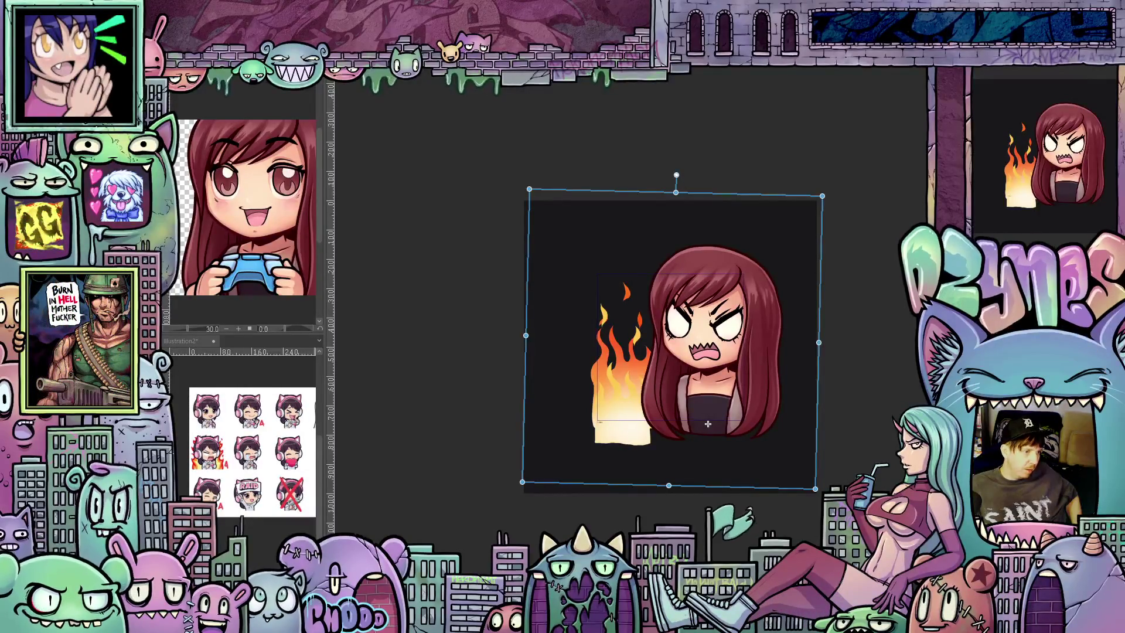
key("Return")
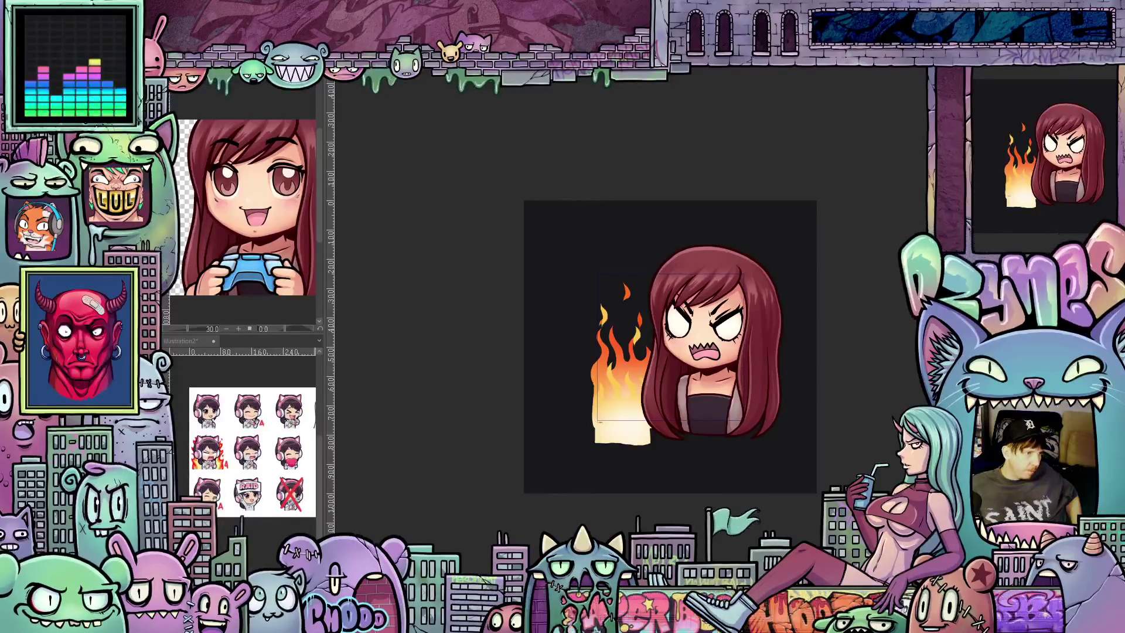
Step: Start a Free Transform on the next frame, then cancel it to keep the artwork straight
key("ctrl+t")
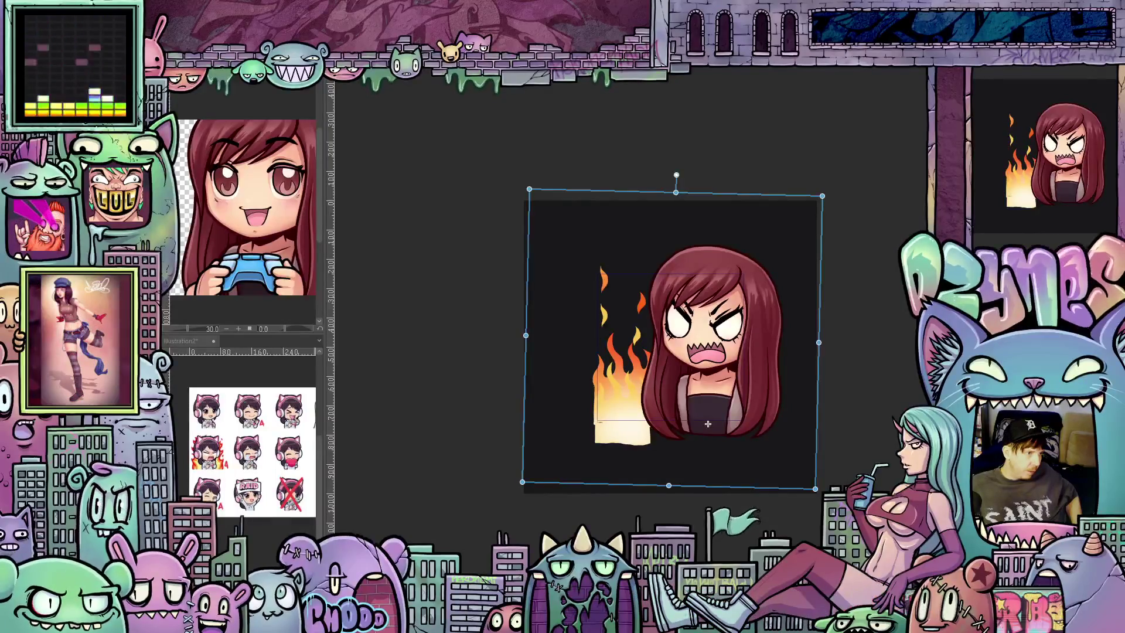
key("Escape")
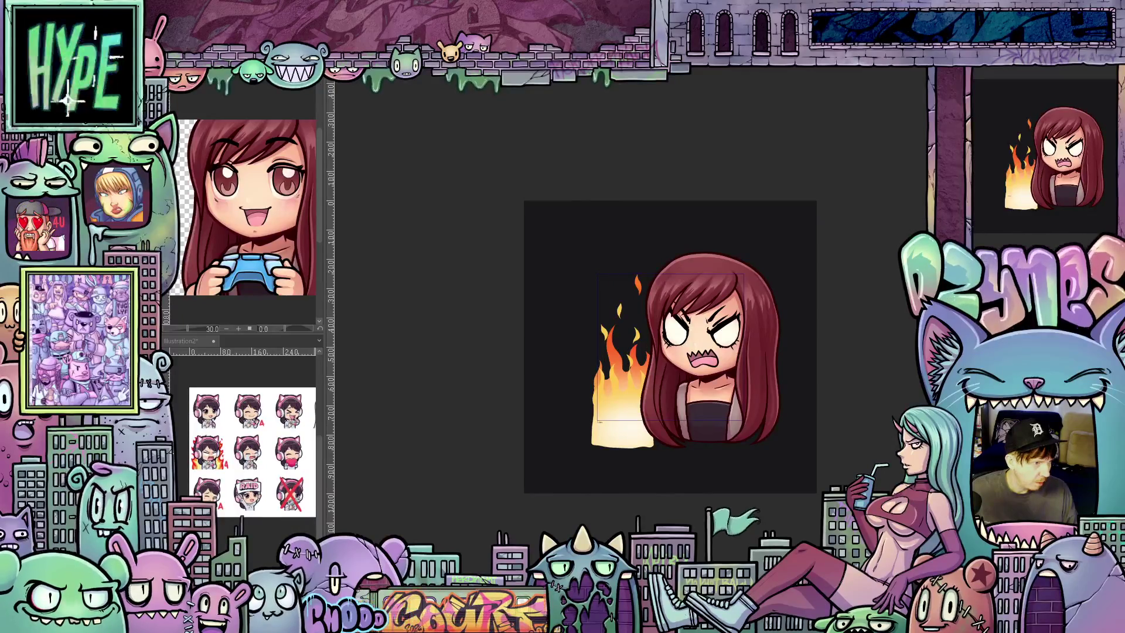
Step: Free-transform the character layer, nudging its height and tilt in small drags, and apply it
key("ctrl+t")
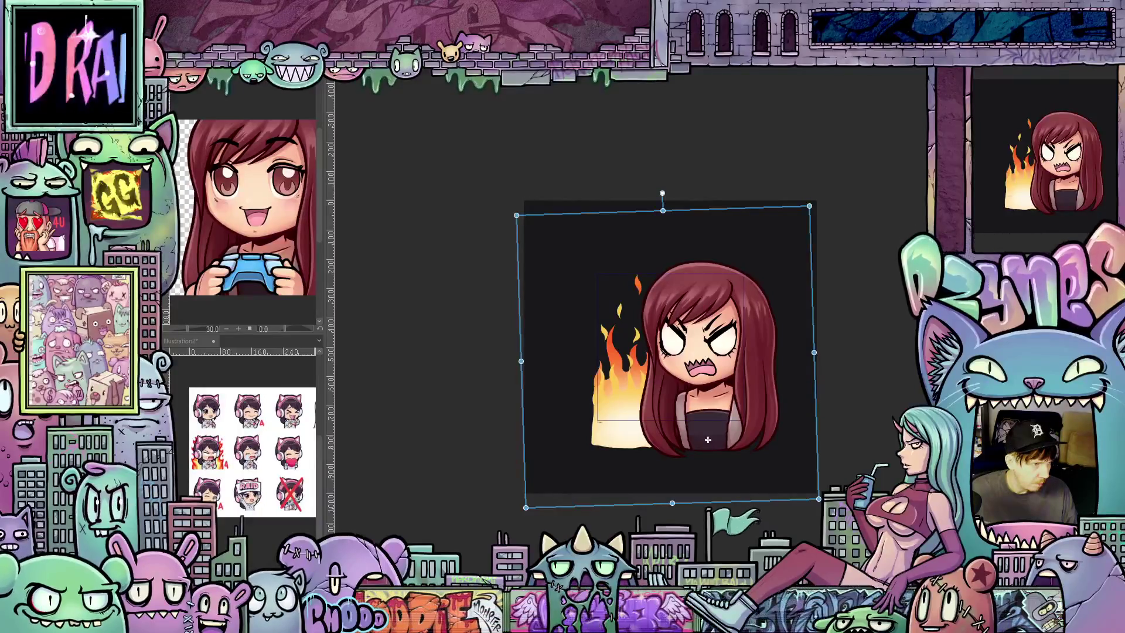
left_click_drag(708, 439, 708, 423)
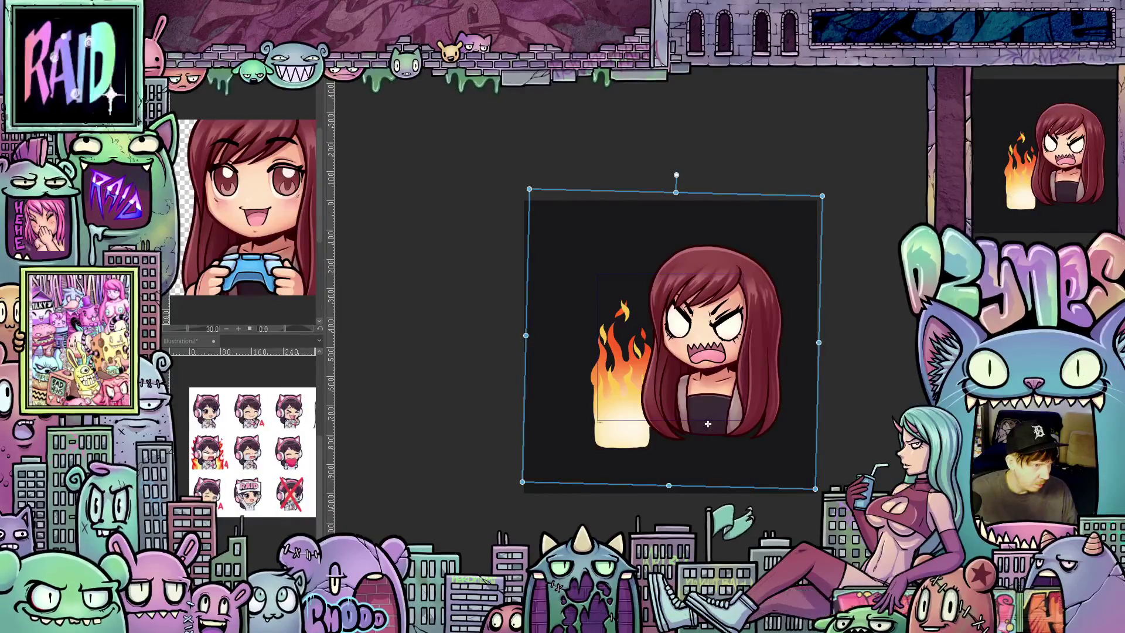
mouse_move(707, 424)
left_mouse_down()
mouse_move(708, 439)
mouse_move(707, 424)
left_mouse_up()
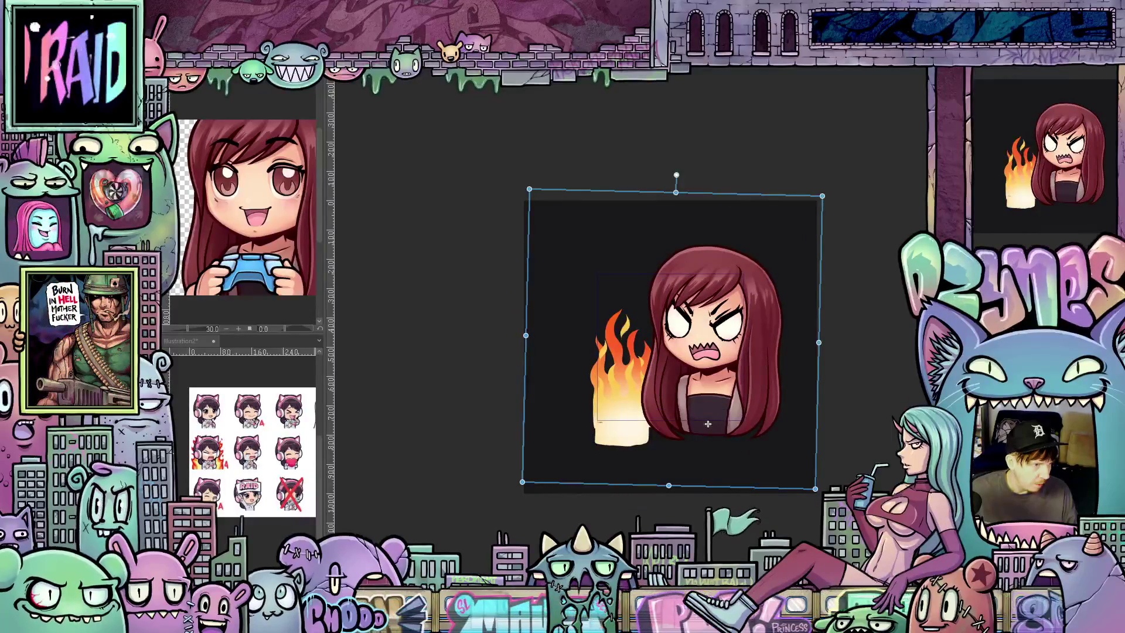
left_click_drag(708, 423, 708, 439)
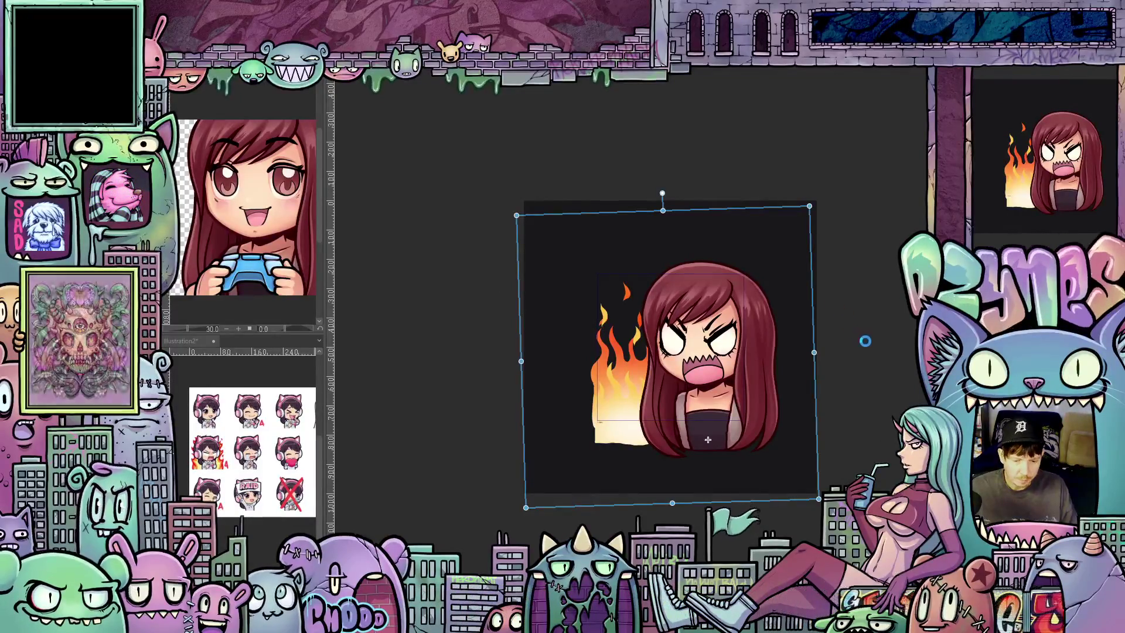
key("Return")
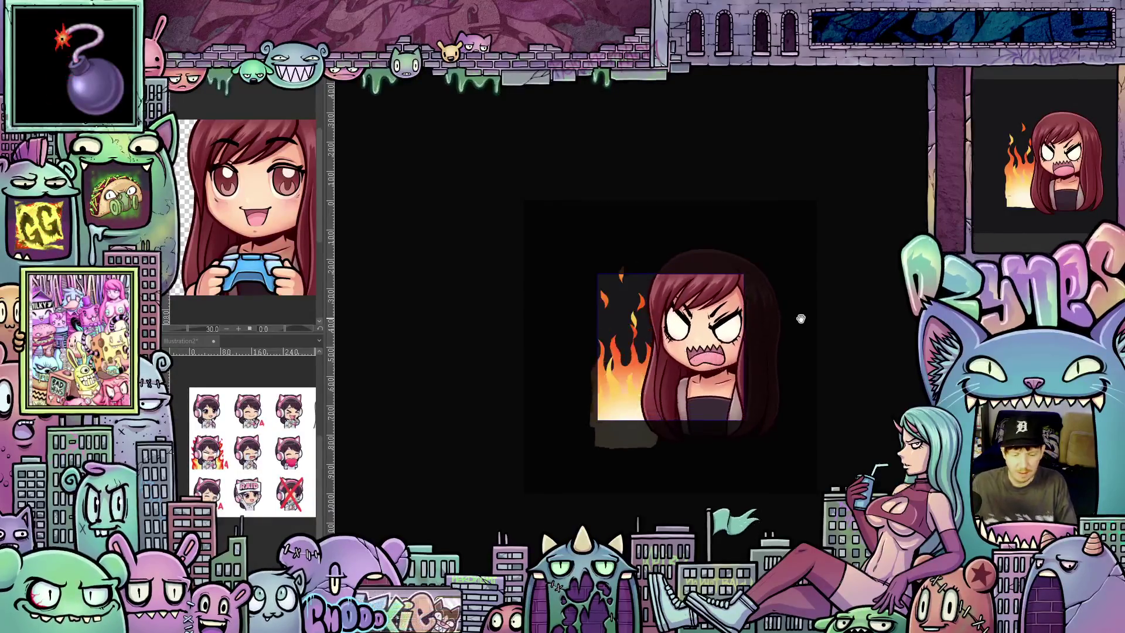
scroll(801, 319, "down", 2)
scroll(879, 290, "down", 2)
scroll(890, 286, "down", 3)
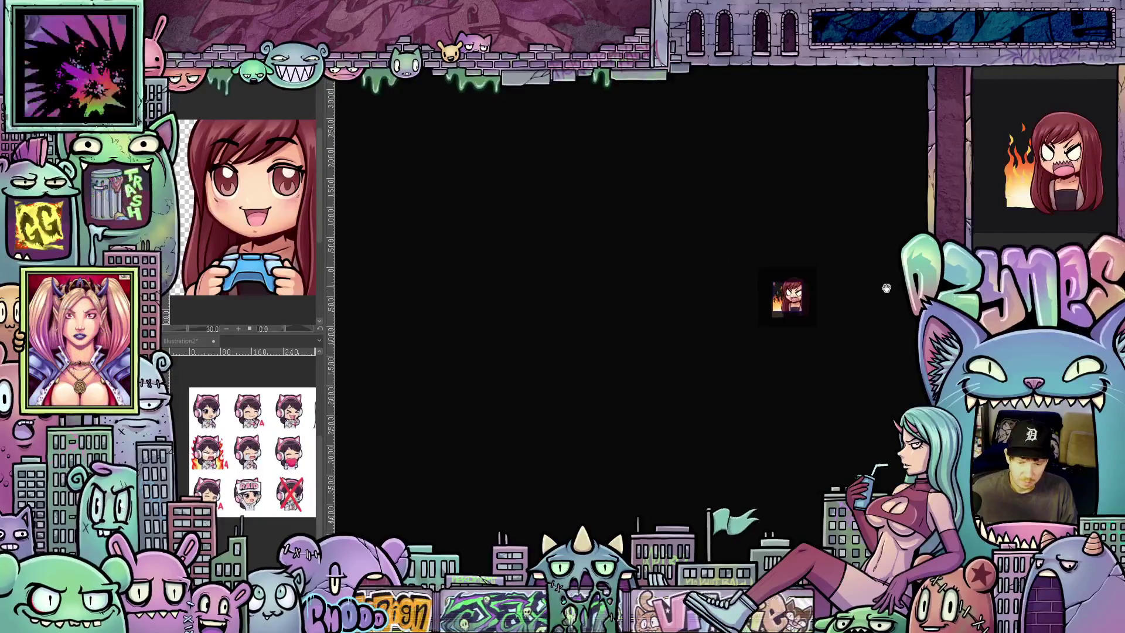
scroll(874, 290, "down", 1)
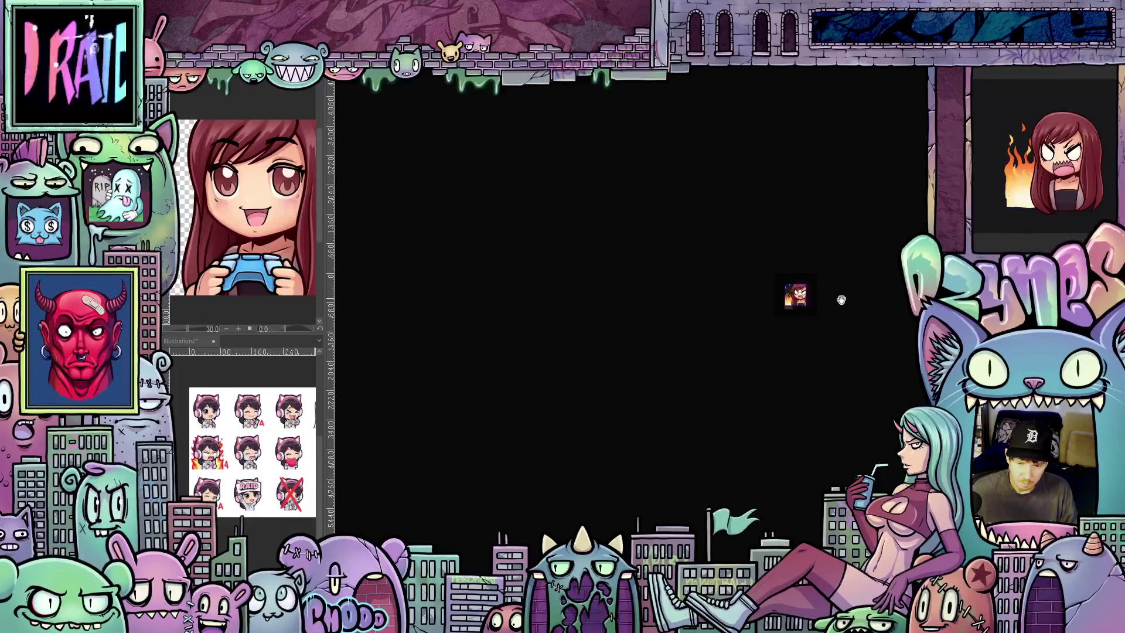
scroll(831, 295, "up", 2)
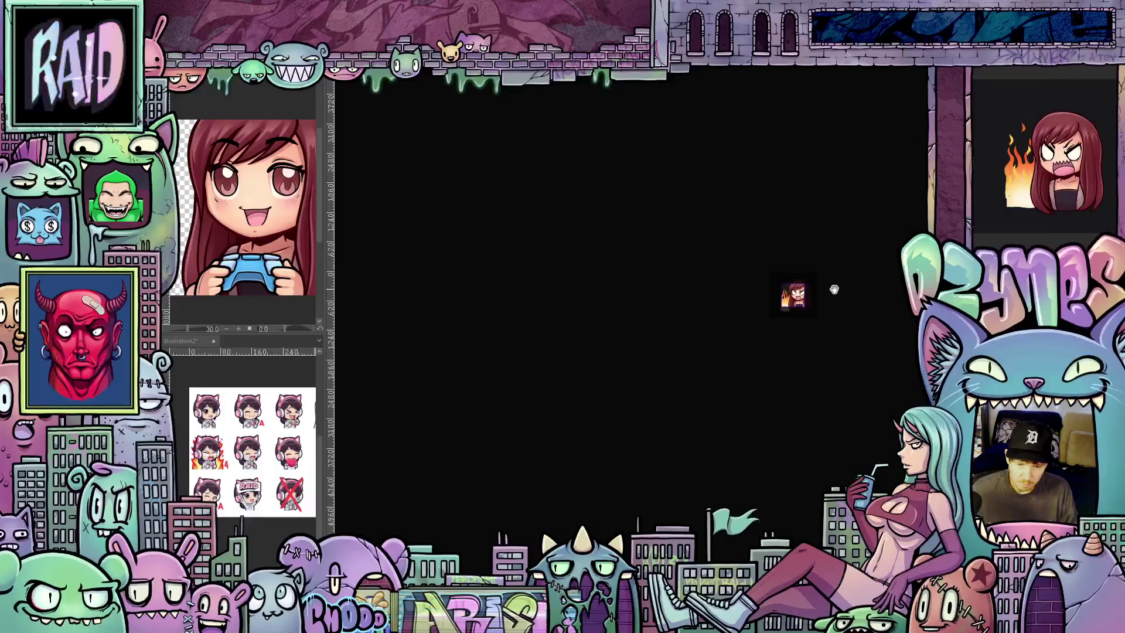
scroll(831, 292, "up", 1)
scroll(823, 294, "up", 1)
scroll(817, 304, "up", 1)
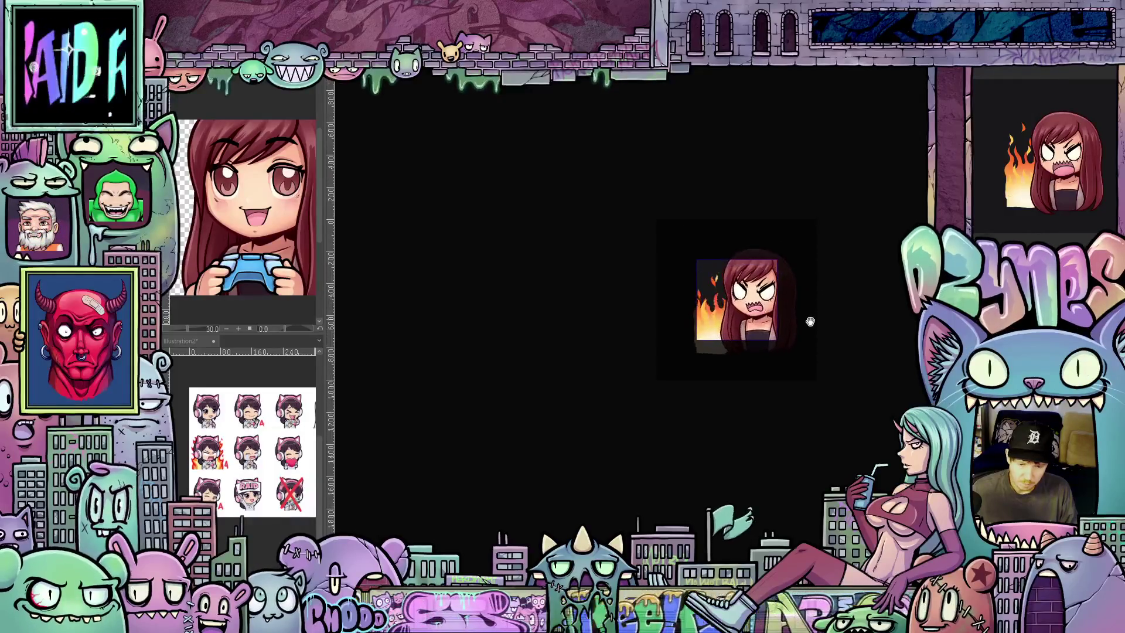
scroll(809, 319, "up", 2)
scroll(807, 338, "up", 1)
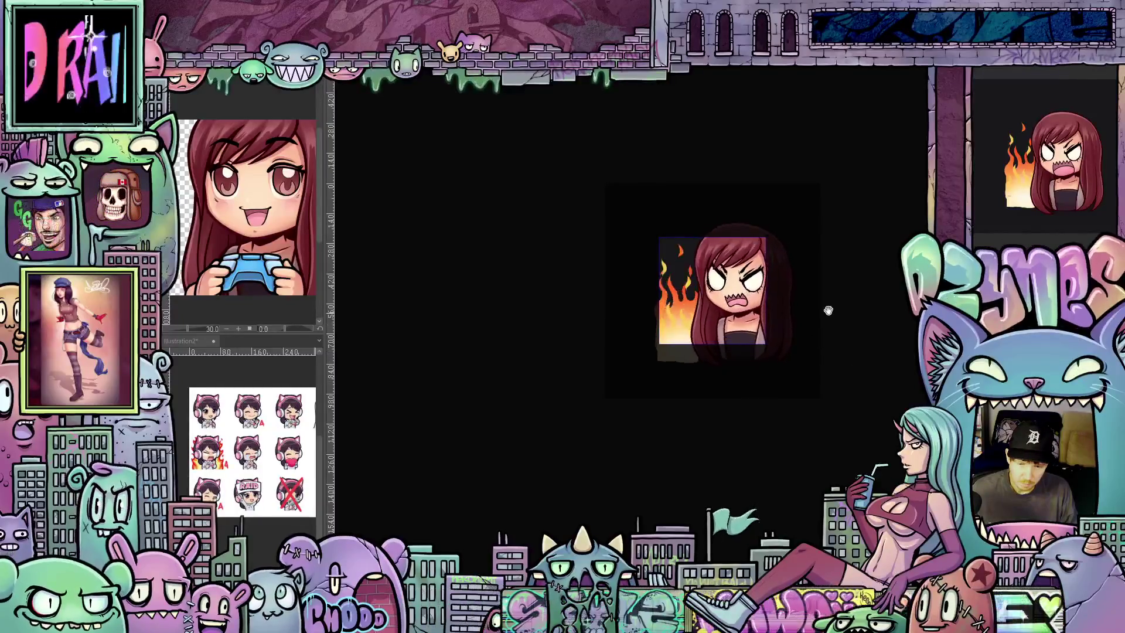
scroll(824, 303, "up", 1)
scroll(811, 263, "up", 1)
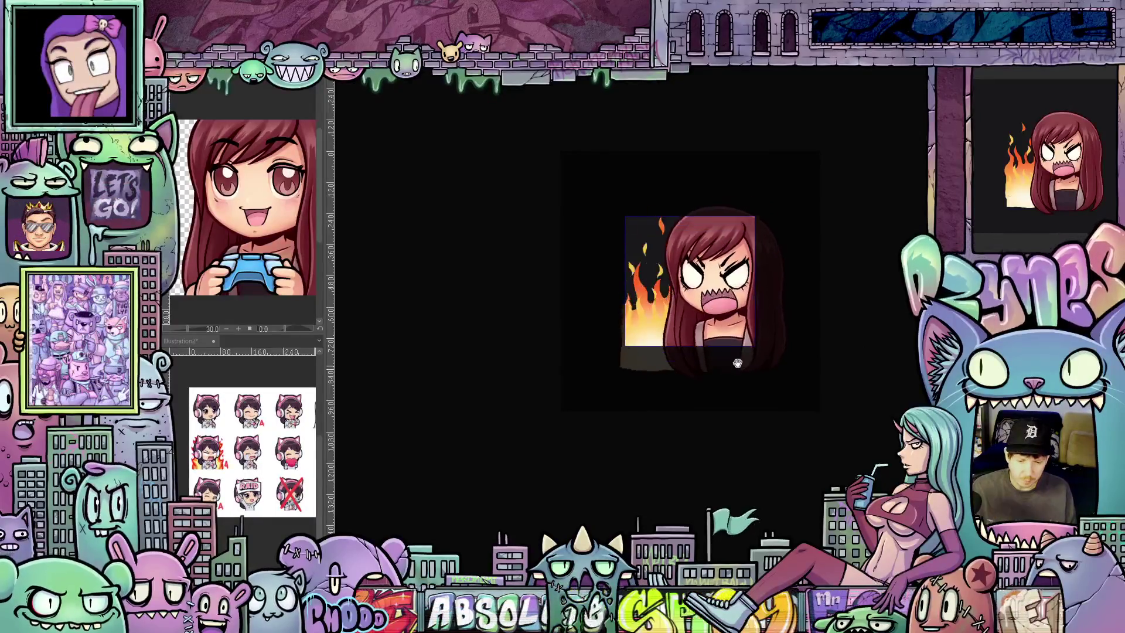
scroll(866, 335, "down", 1)
scroll(866, 336, "down", 5)
scroll(863, 345, "down", 2)
scroll(863, 346, "down", 2)
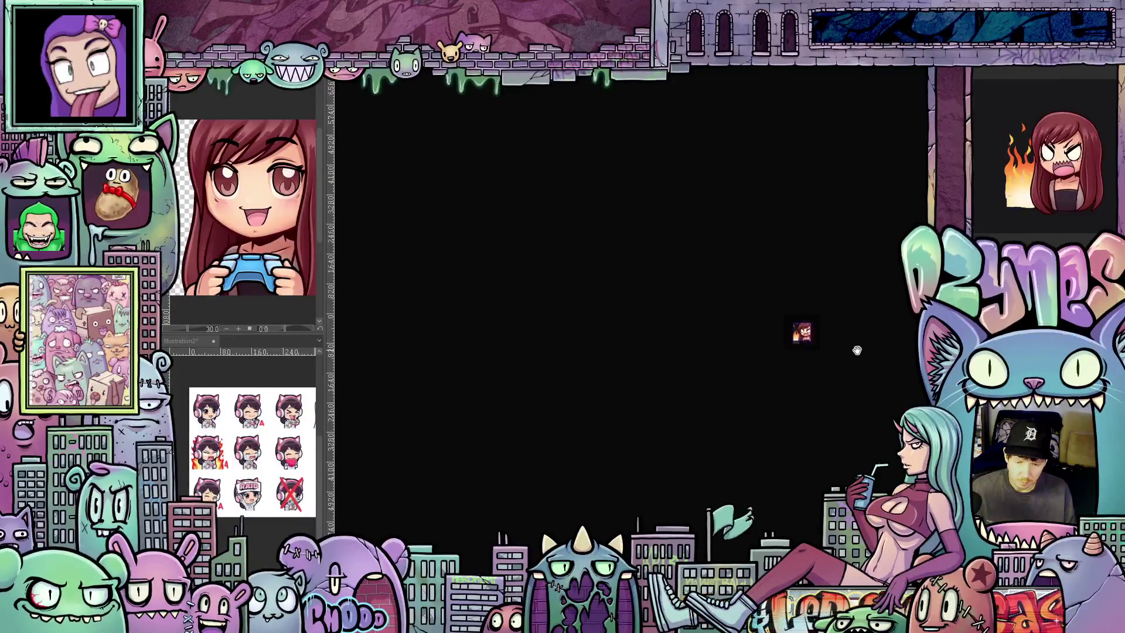
scroll(857, 354, "down", 1)
scroll(855, 351, "down", 1)
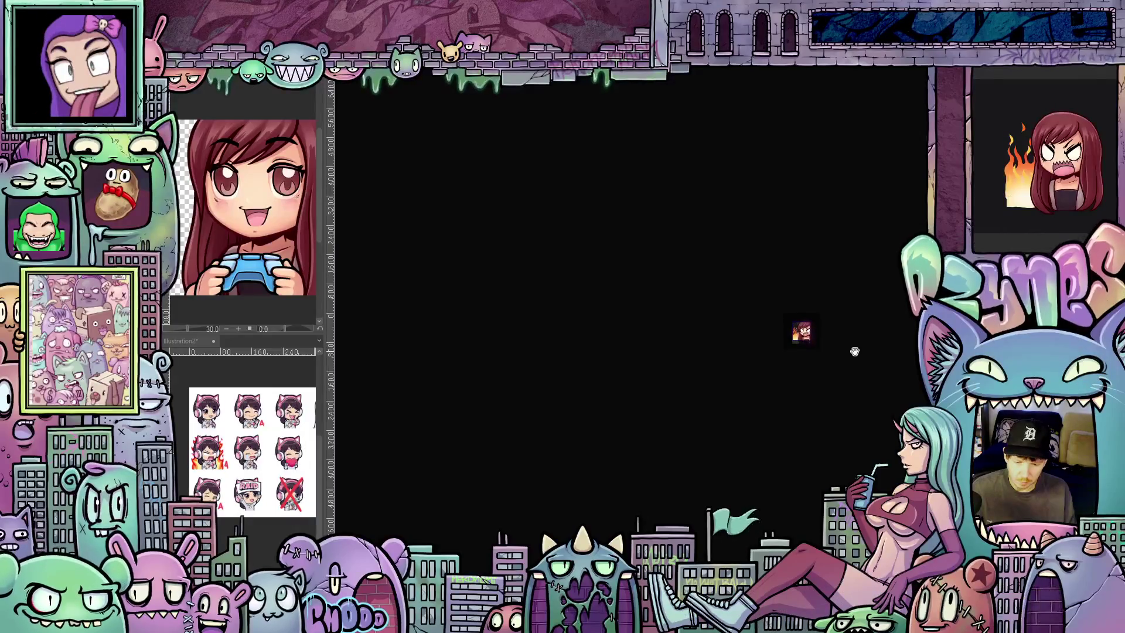
scroll(845, 339, "up", 1)
scroll(831, 327, "up", 2)
scroll(821, 322, "up", 1)
scroll(818, 326, "up", 1)
scroll(818, 326, "up", 1)
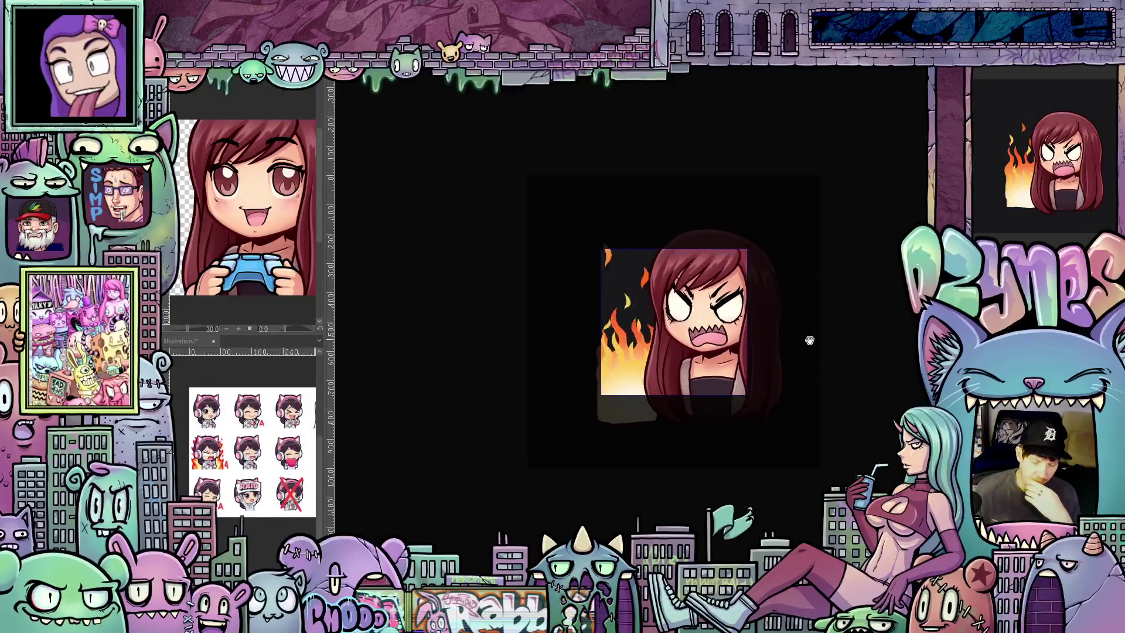
scroll(812, 338, "down", 2)
scroll(831, 346, "down", 1)
scroll(848, 353, "down", 2)
scroll(850, 357, "up", 2)
scroll(839, 352, "up", 1)
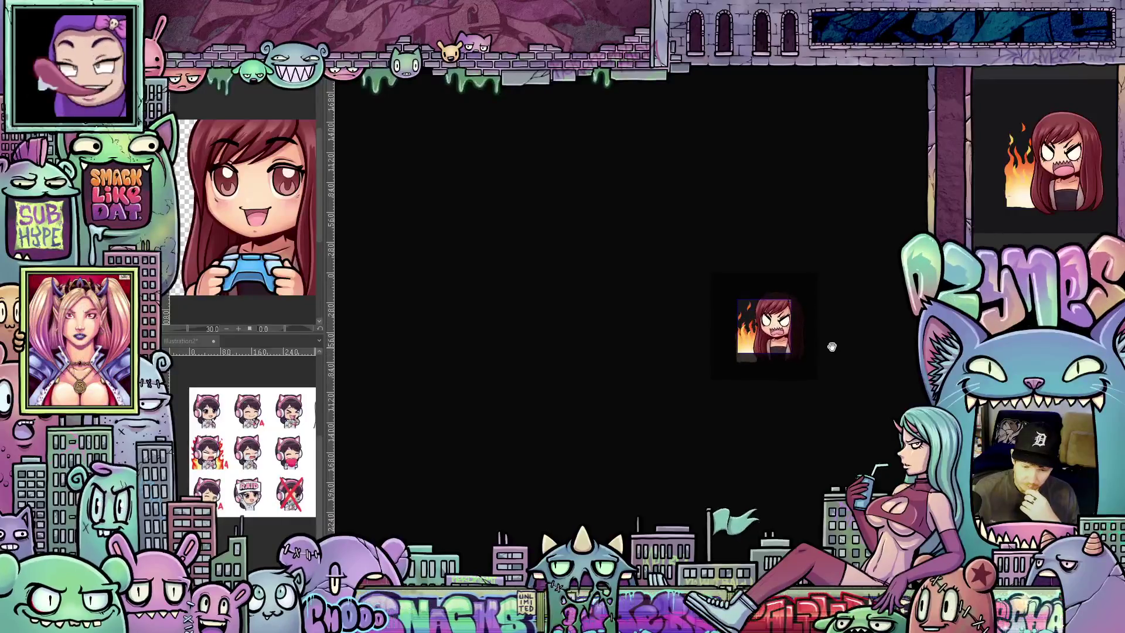
scroll(821, 332, "up", 1)
scroll(782, 315, "up", 1)
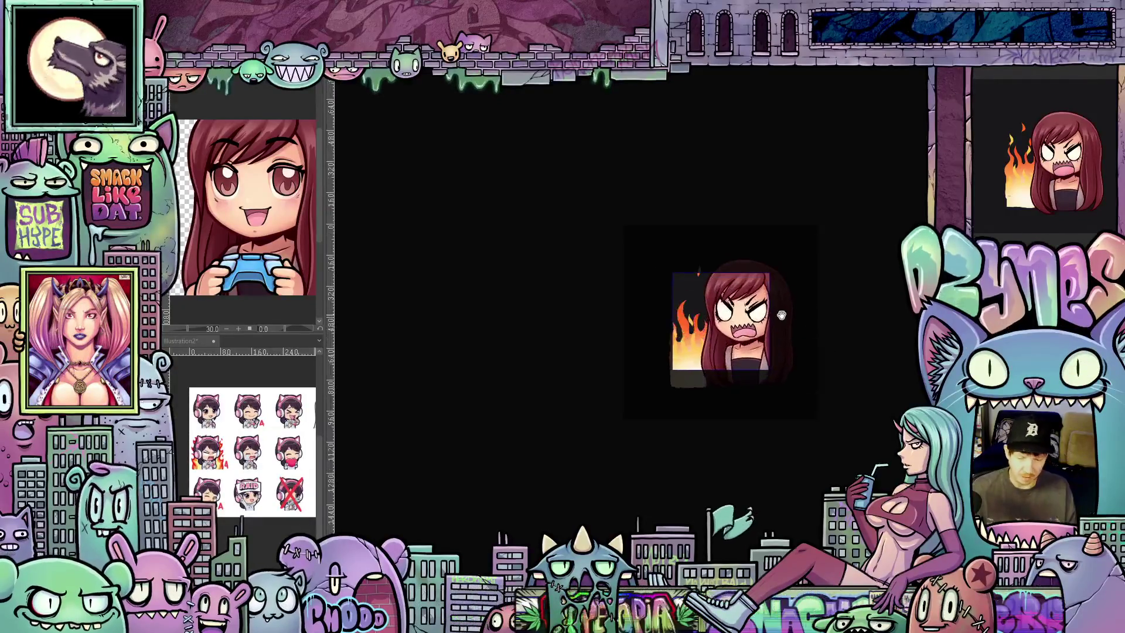
scroll(783, 318, "up", 1)
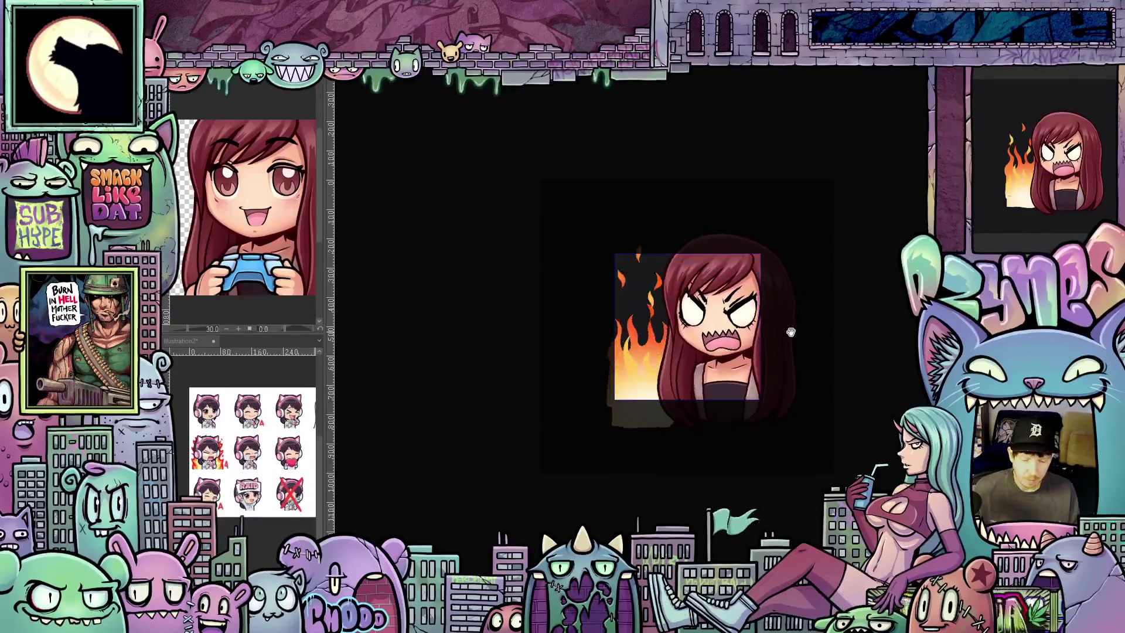
scroll(791, 332, "up", 1)
scroll(791, 334, "up", 1)
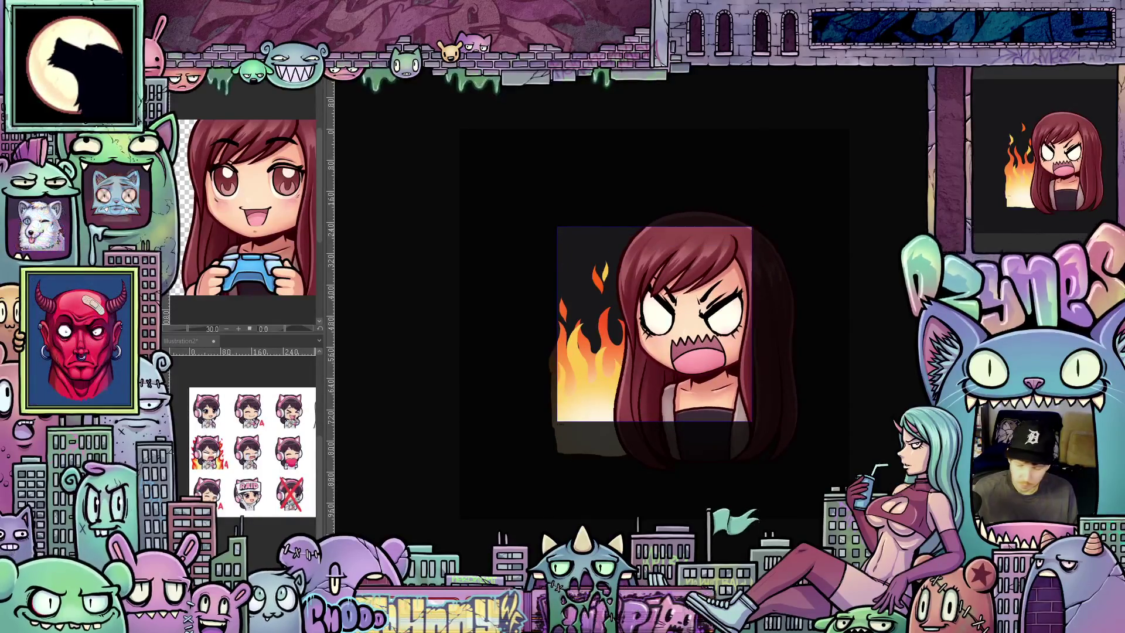
Step: Free-transform the whole illustration to nudge the girl and flames into a better spot
key("ctrl+t")
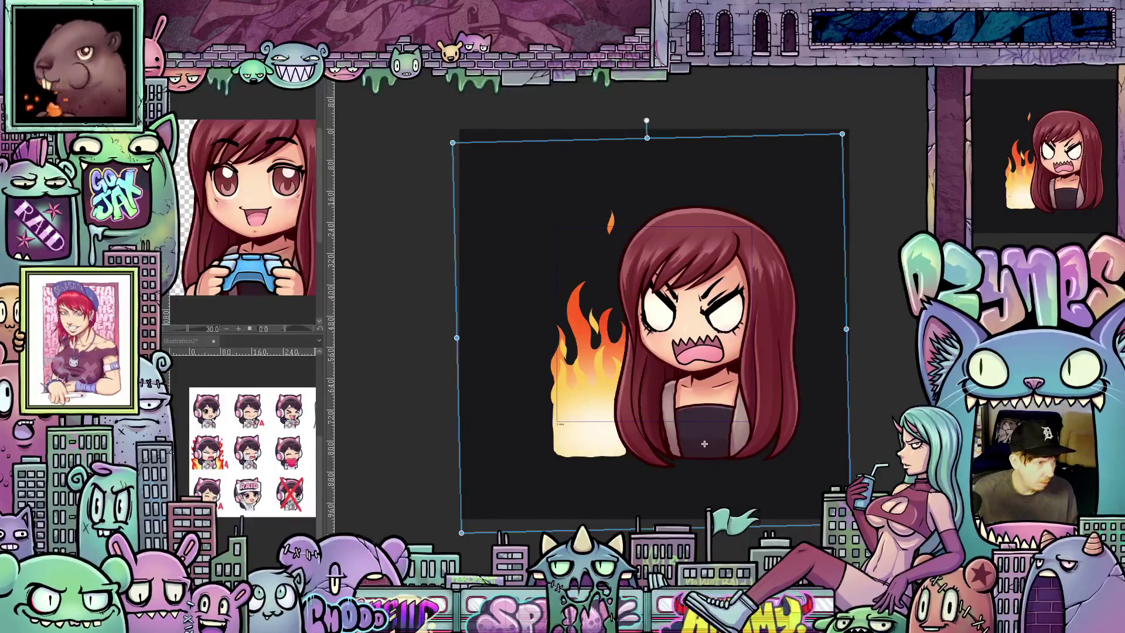
key("Return")
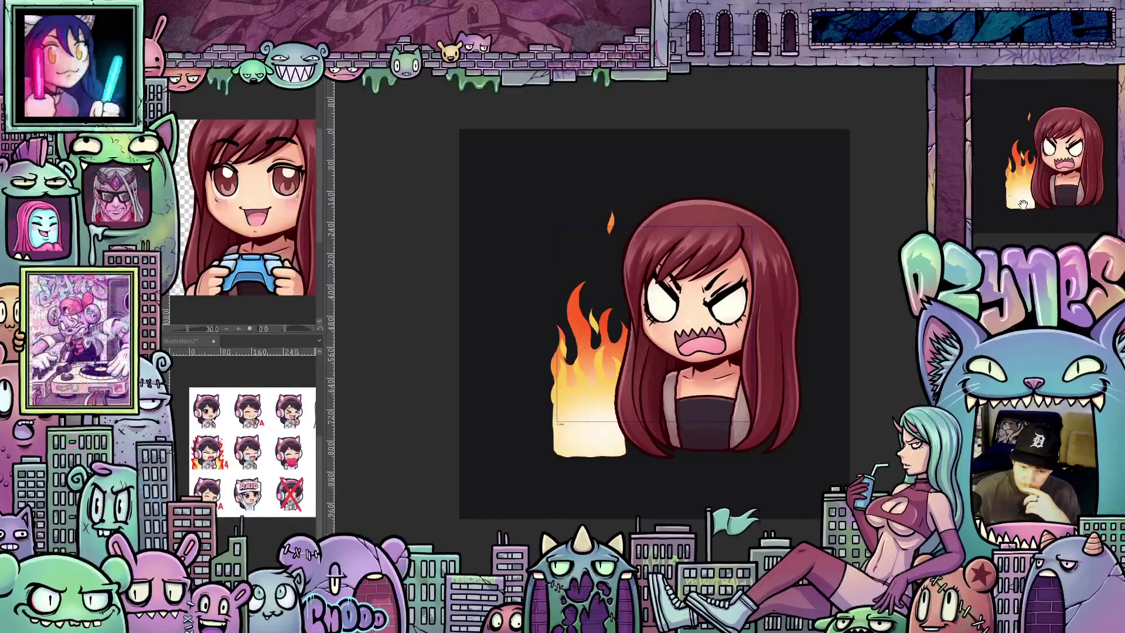
scroll(817, 428, "up", 1)
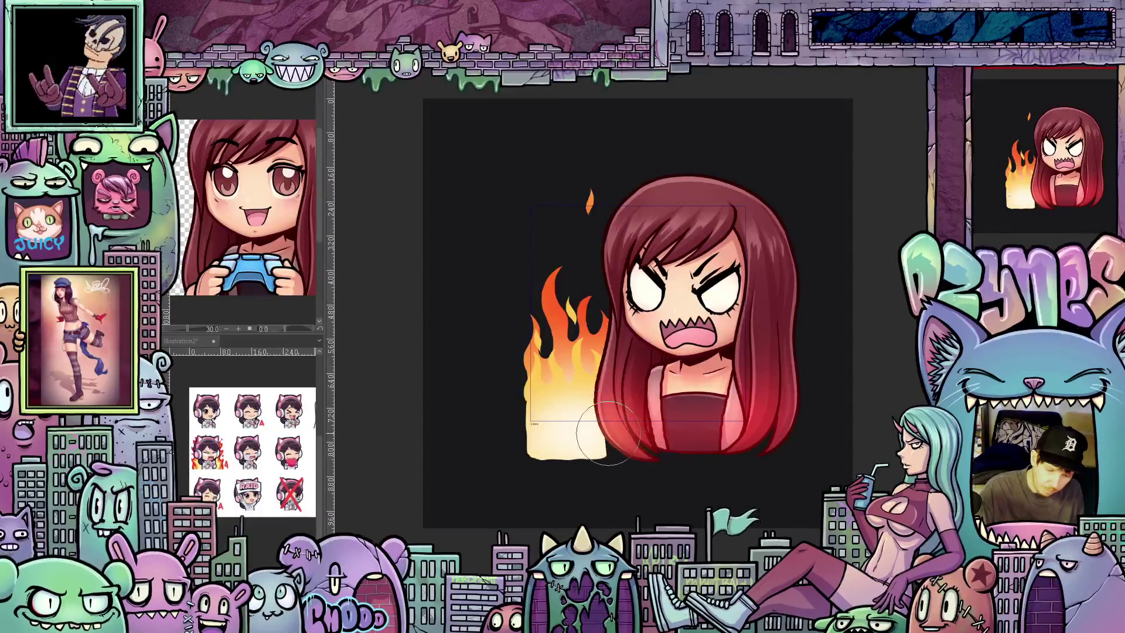
Step: Airbrush soft red glow across the chest and lower hair, then render the playback range
left_click_drag(697, 429, 743, 423)
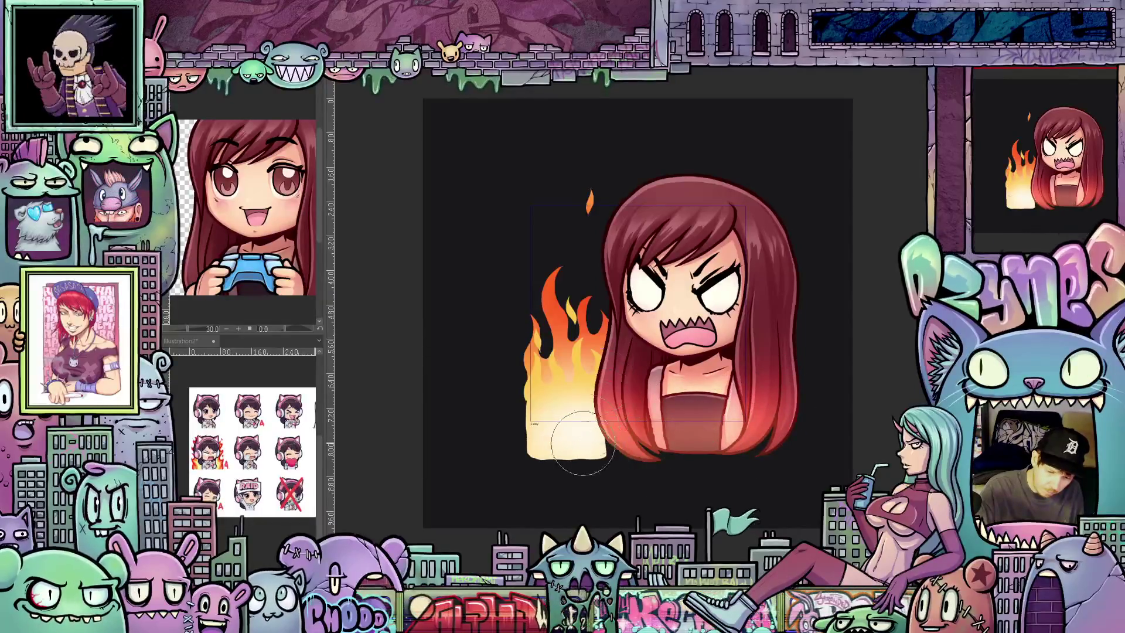
scroll(865, 297, "down", 5)
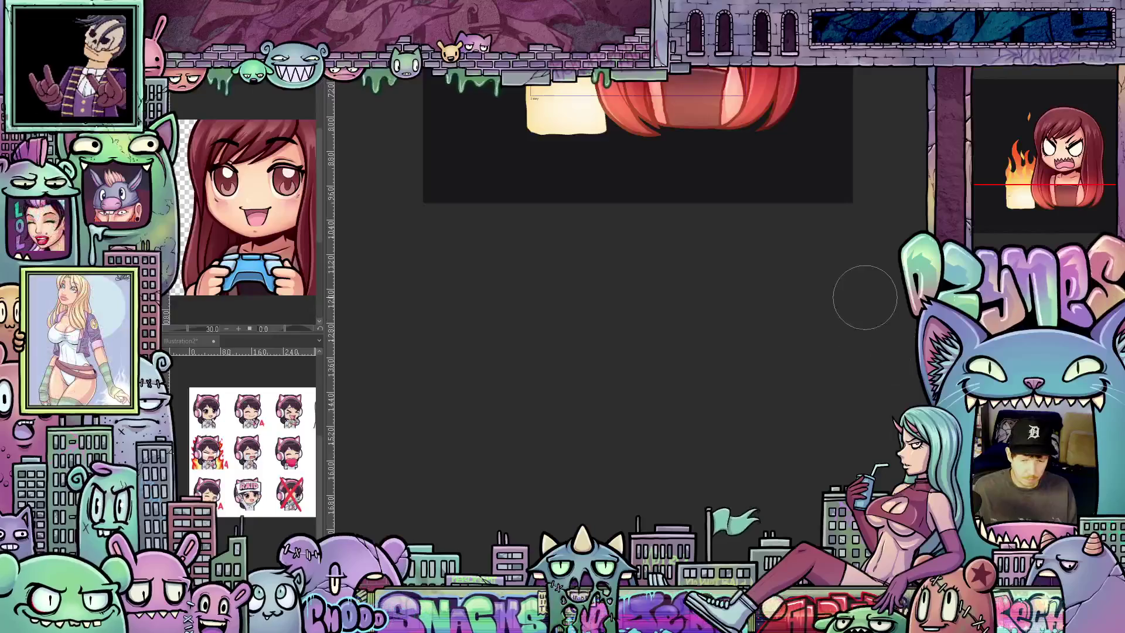
scroll(638, 264, "up", 2)
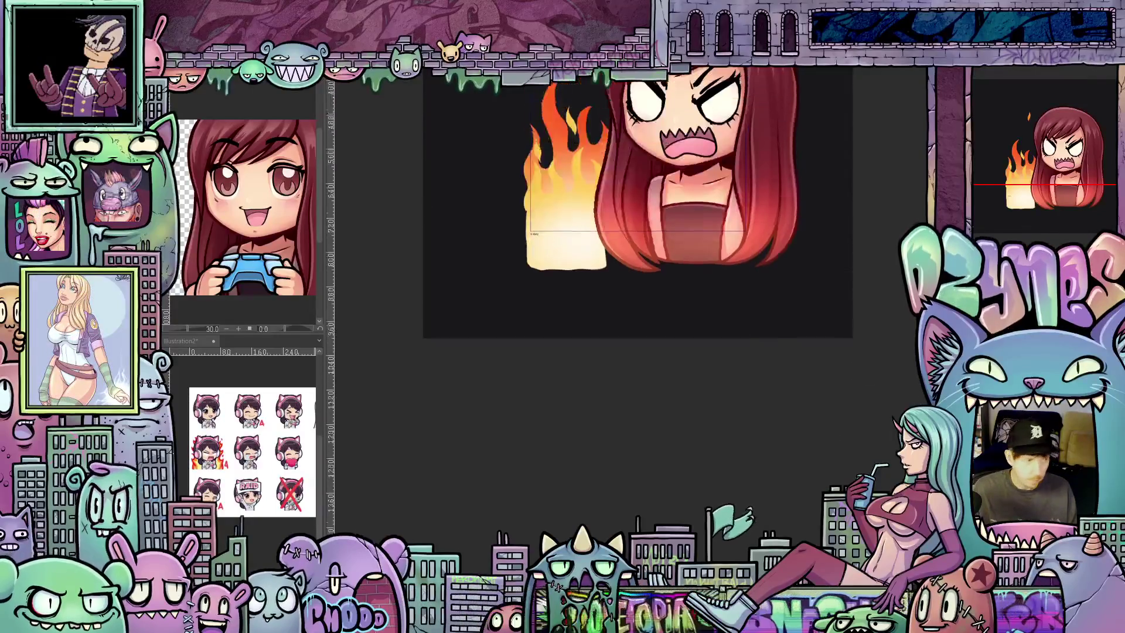
scroll(637, 264, "up", 2)
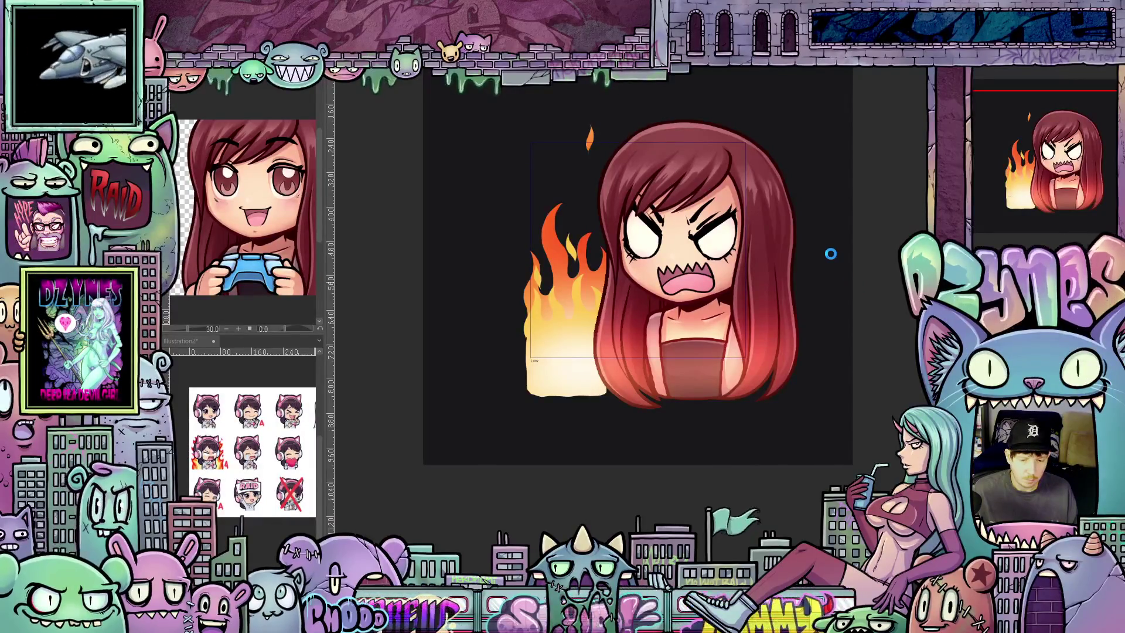
key("Return")
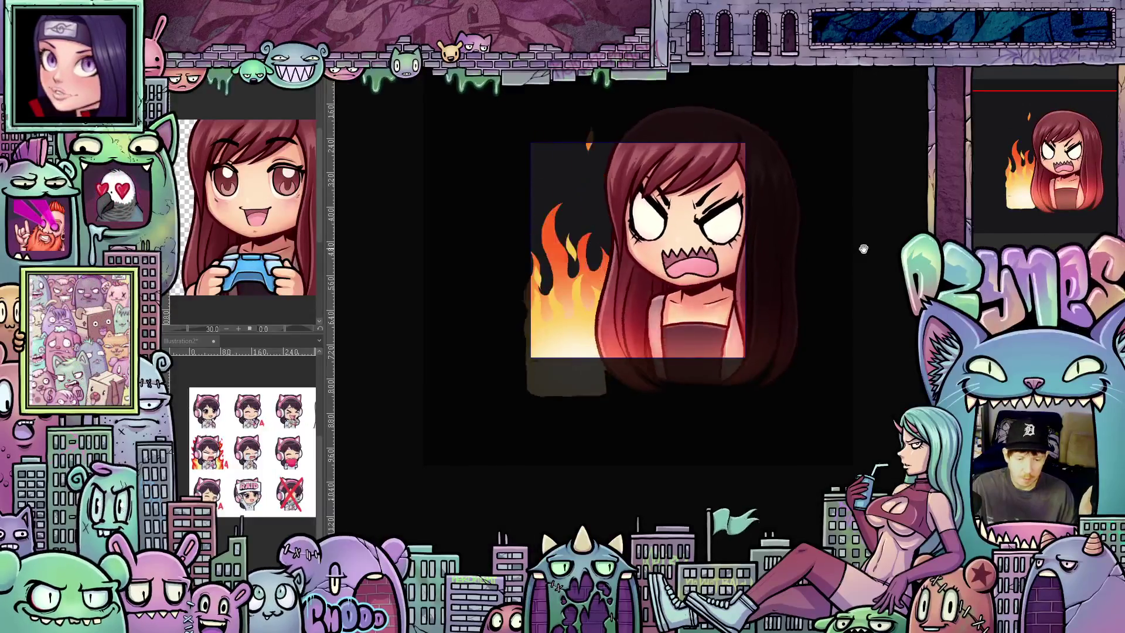
scroll(864, 250, "down", 2)
scroll(871, 250, "down", 3)
scroll(875, 249, "down", 2)
scroll(882, 252, "down", 2)
scroll(885, 255, "down", 1)
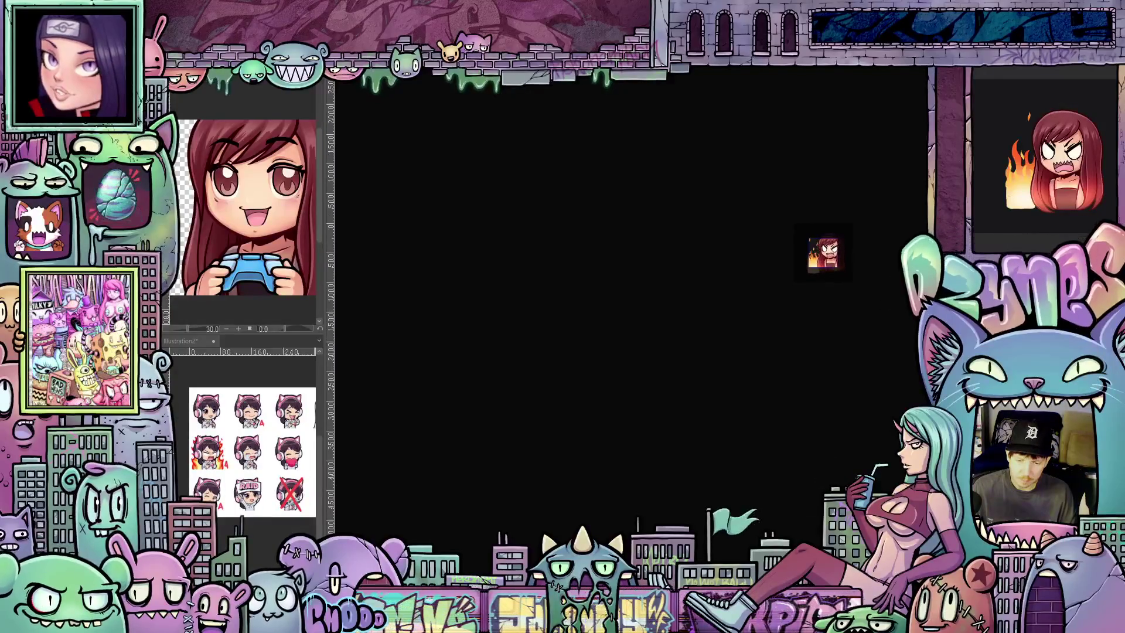
left_click_drag(824, 253, 735, 253)
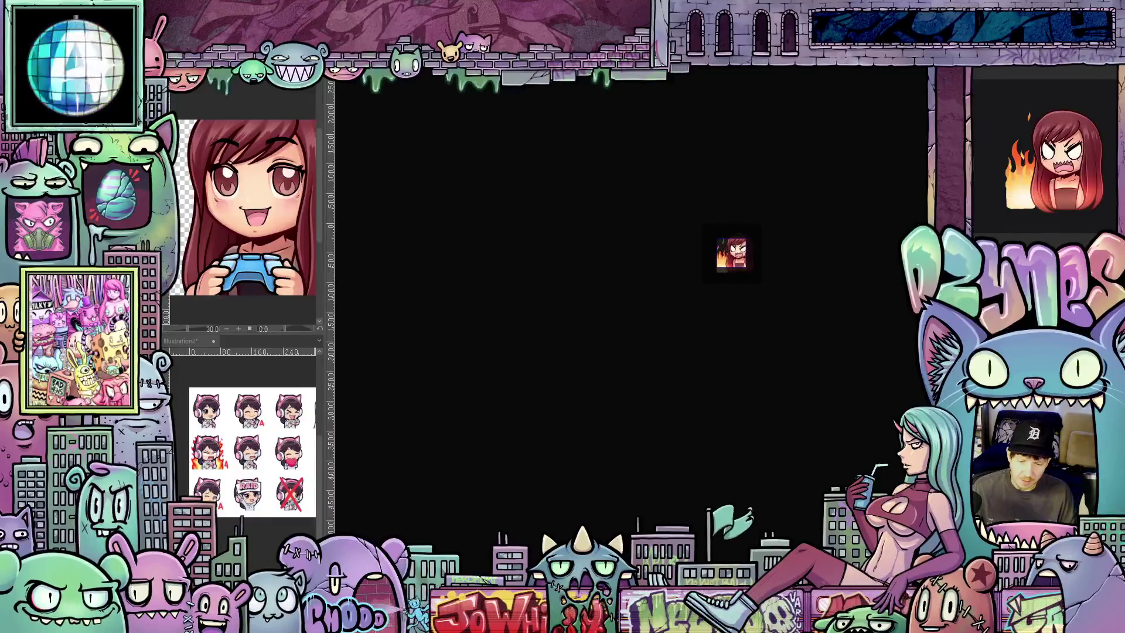
left_click_drag(818, 225, 793, 268)
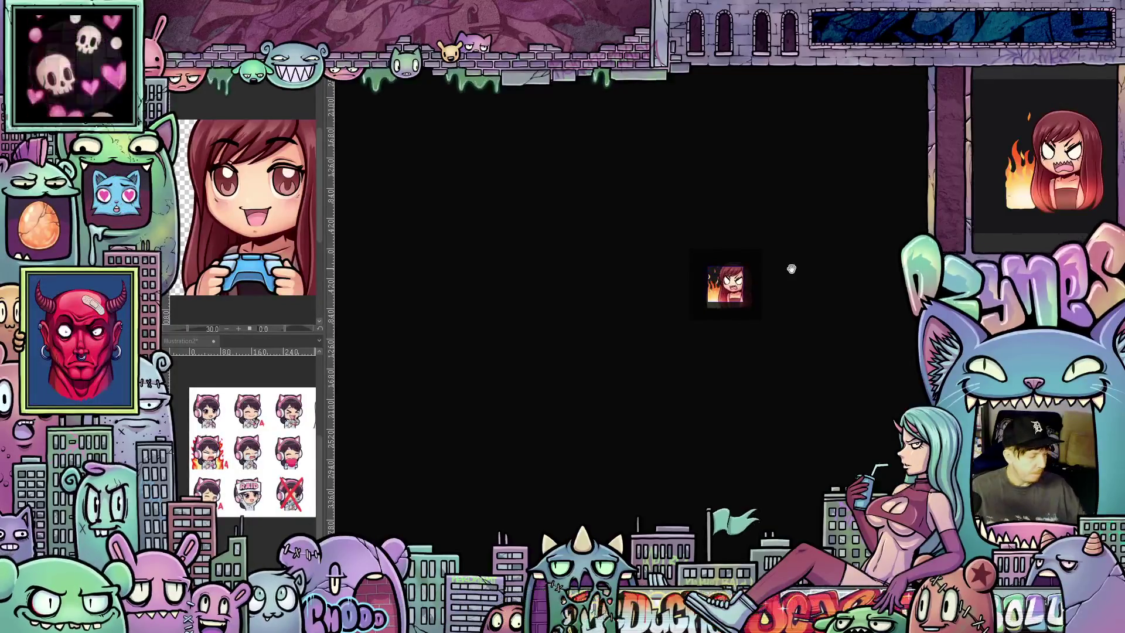
scroll(766, 296, "up", 1)
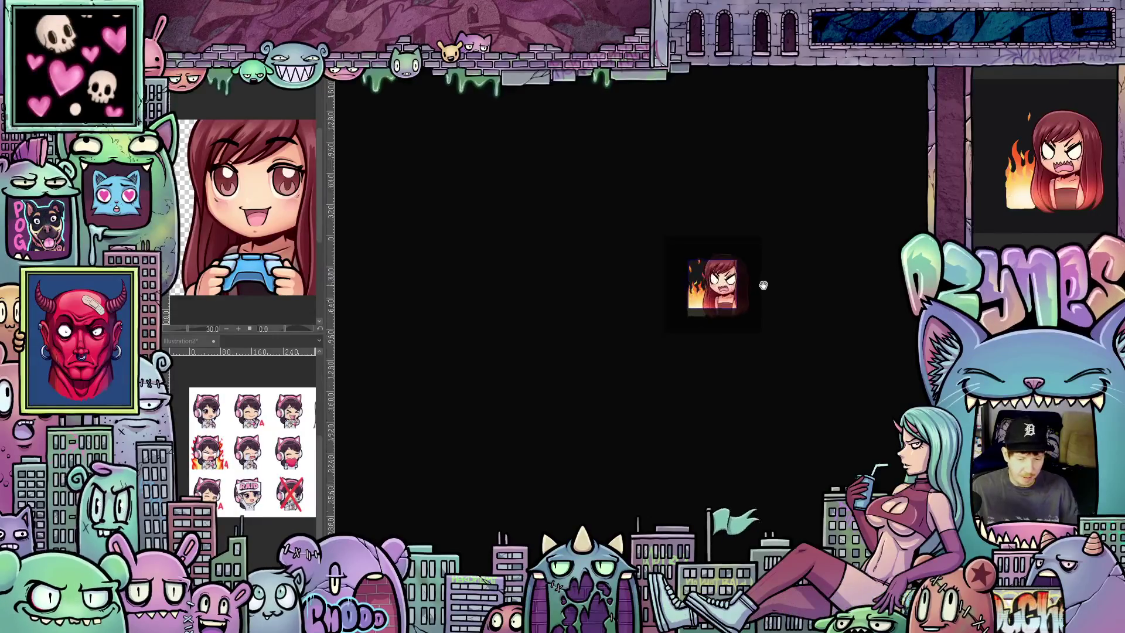
scroll(764, 285, "up", 2)
scroll(763, 286, "up", 2)
scroll(763, 285, "up", 1)
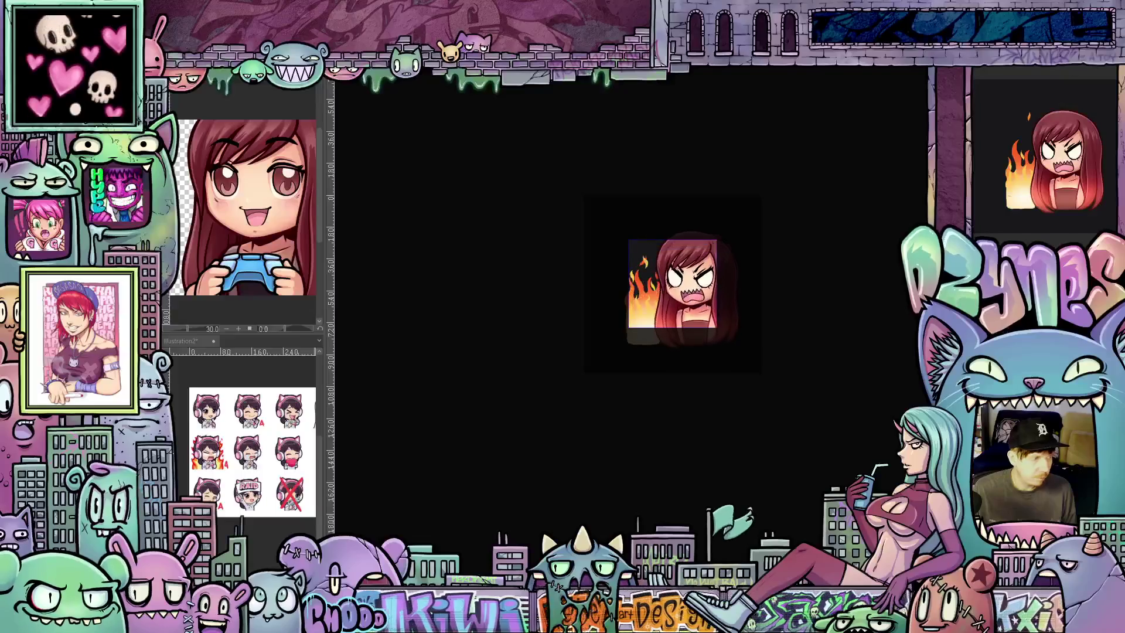
key("ctrl+0")
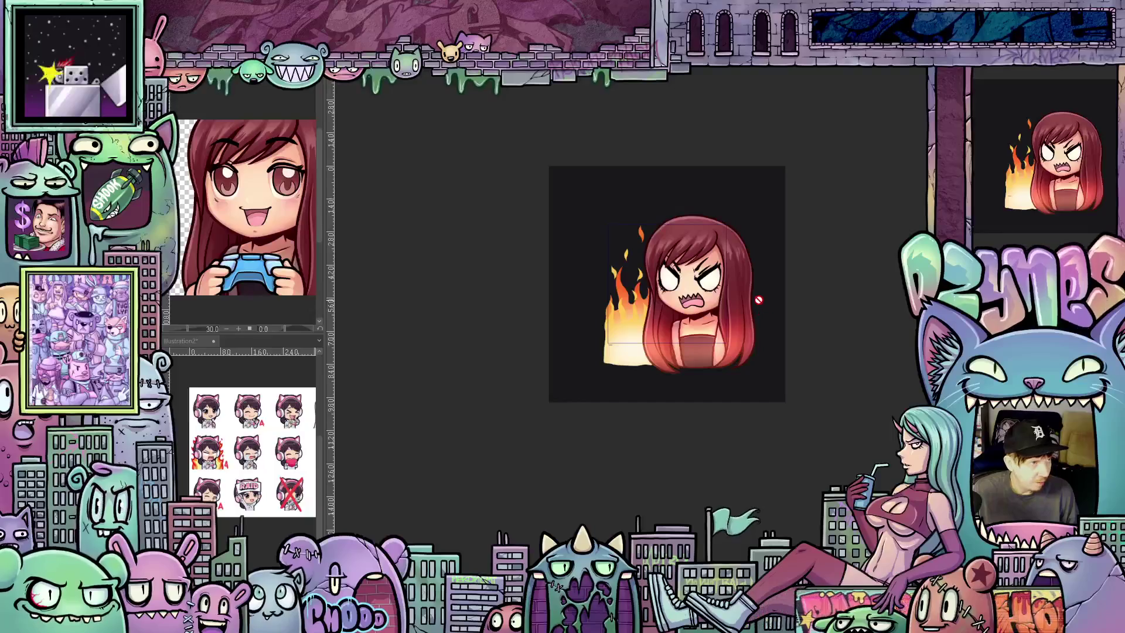
scroll(711, 302, "up", 1)
scroll(719, 294, "up", 1)
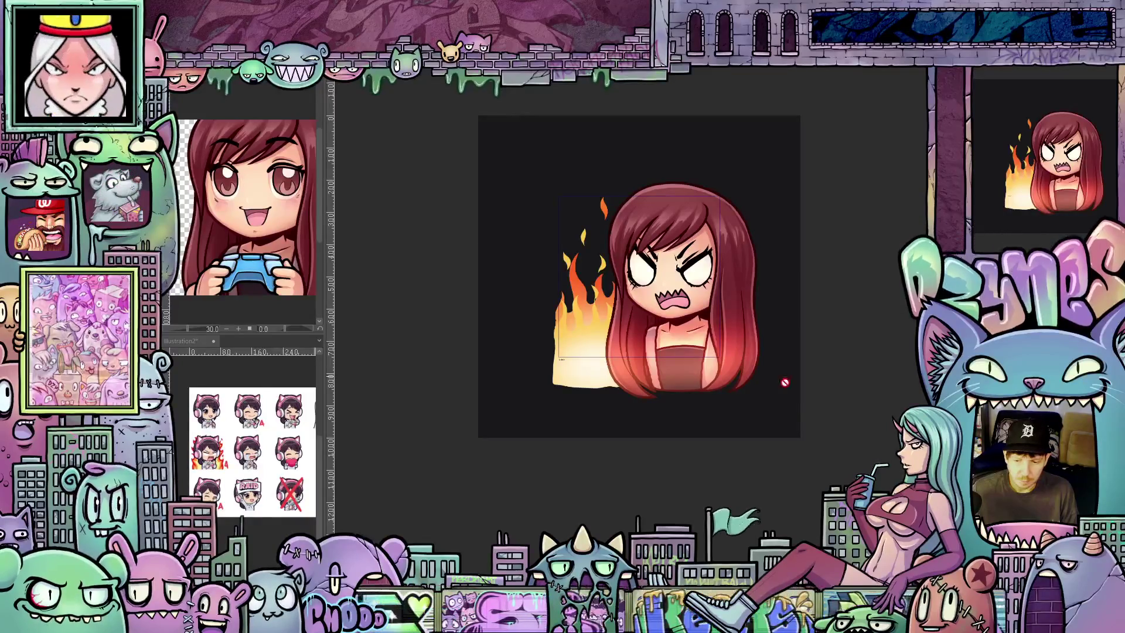
scroll(735, 359, "up", 1)
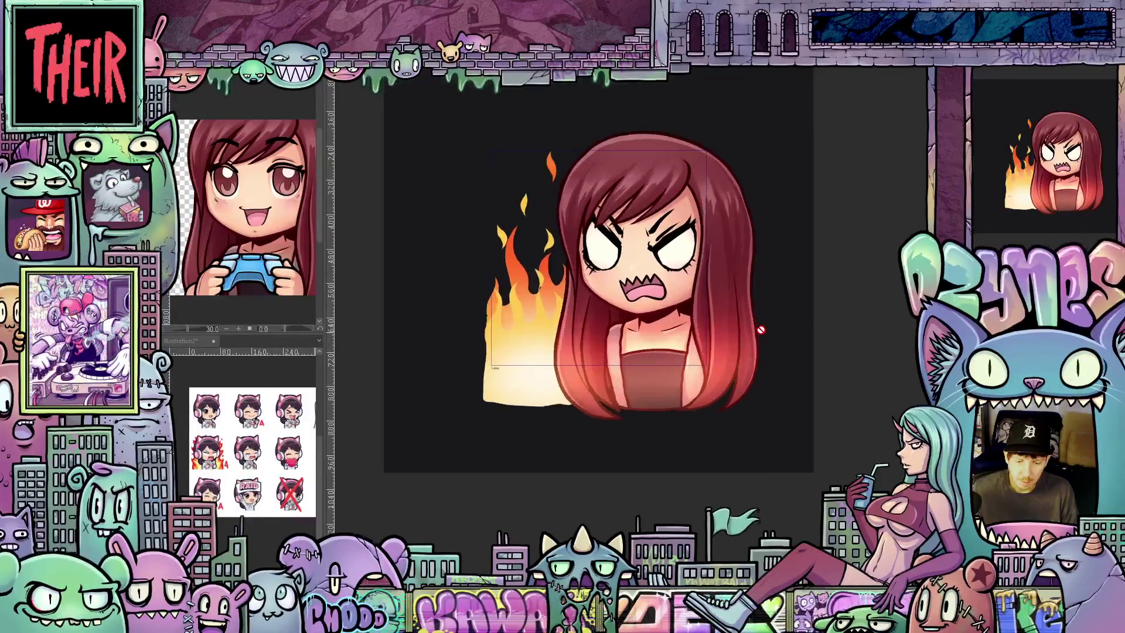
scroll(735, 358, "up", 1)
scroll(736, 359, "up", 1)
scroll(835, 488, "down", 1)
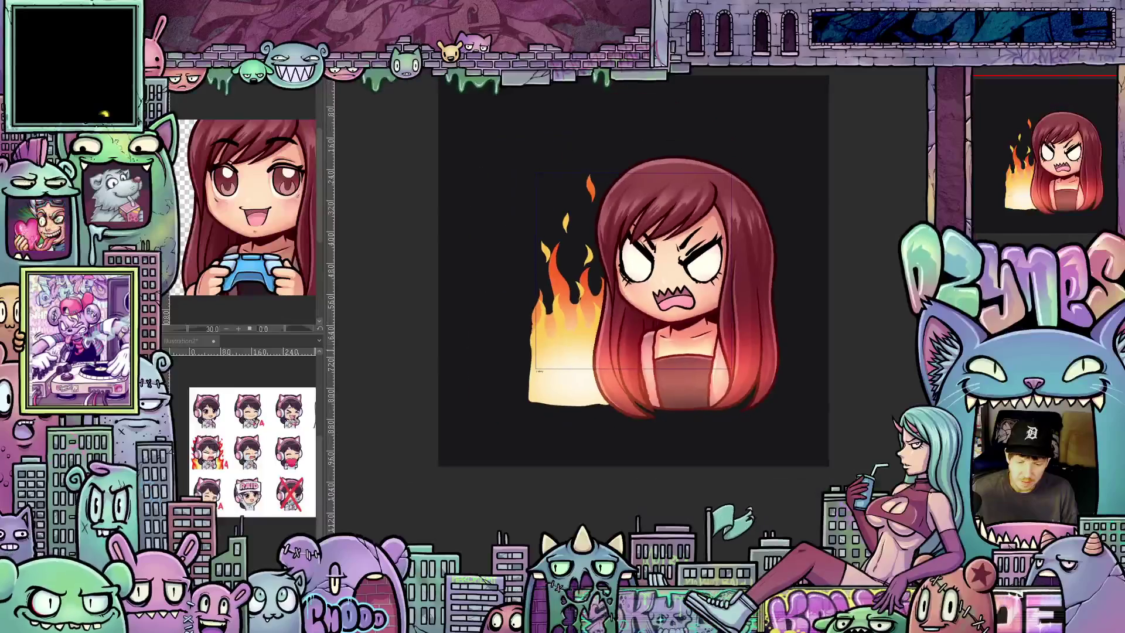
left_click_drag(634, 306, 634, 317)
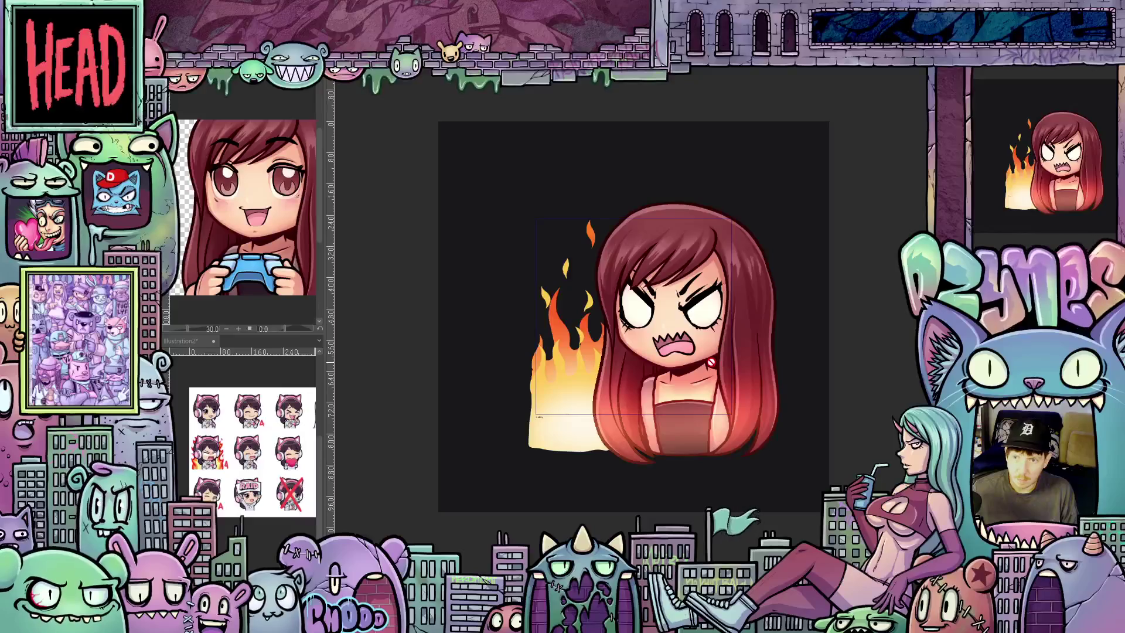
scroll(733, 352, "up", 1)
scroll(731, 353, "up", 1)
scroll(728, 353, "down", 1)
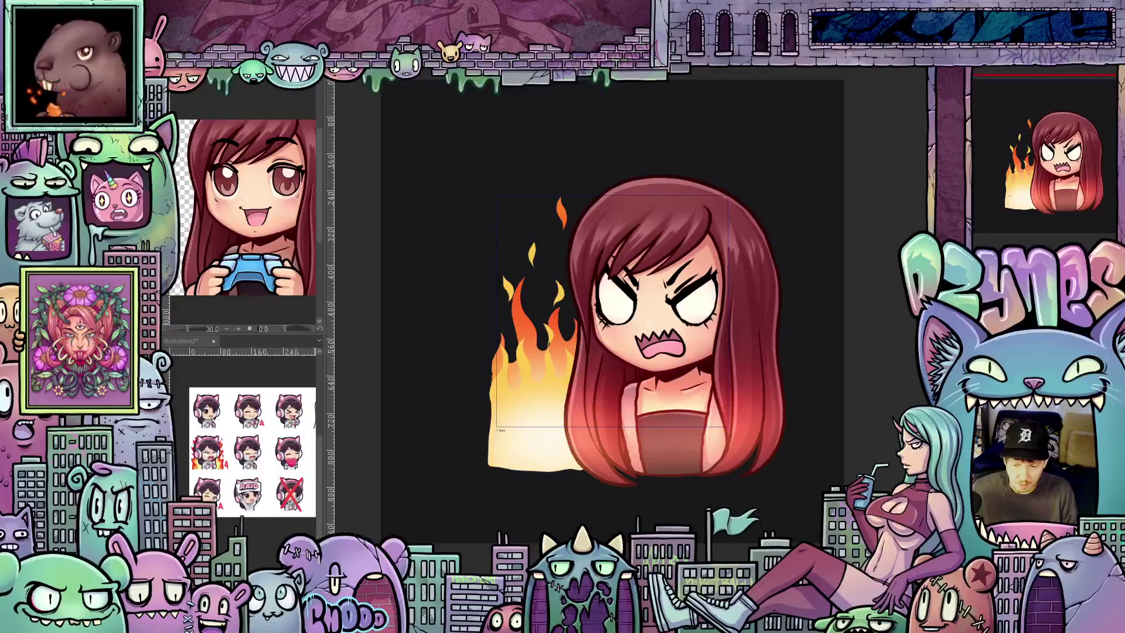
scroll(829, 301, "up", 1)
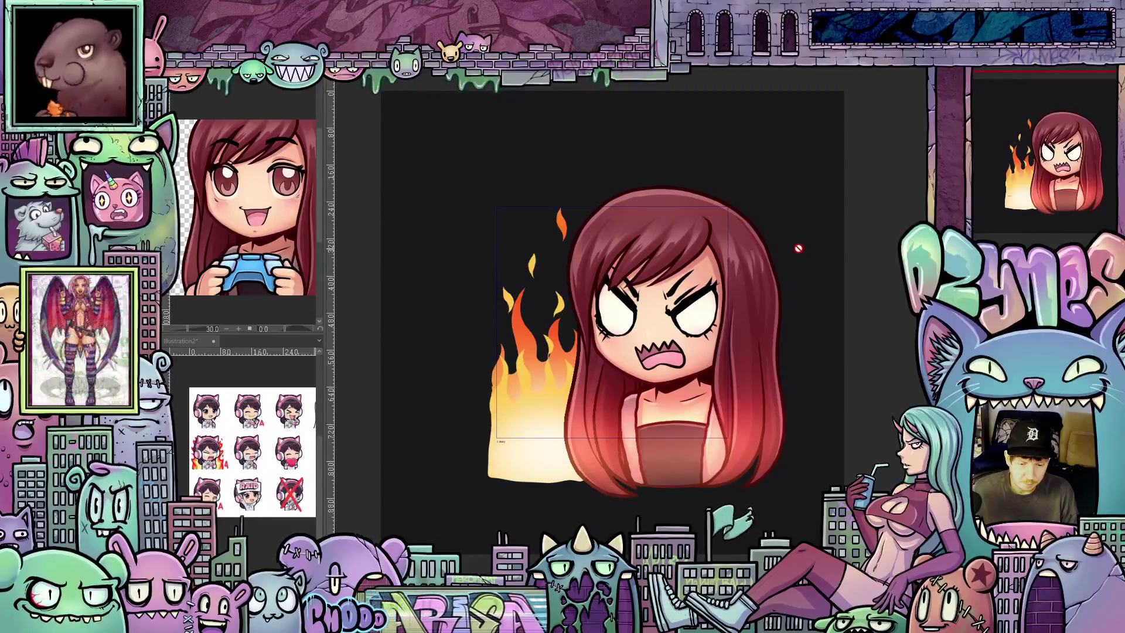
scroll(820, 270, "up", 3)
scroll(796, 250, "down", 2)
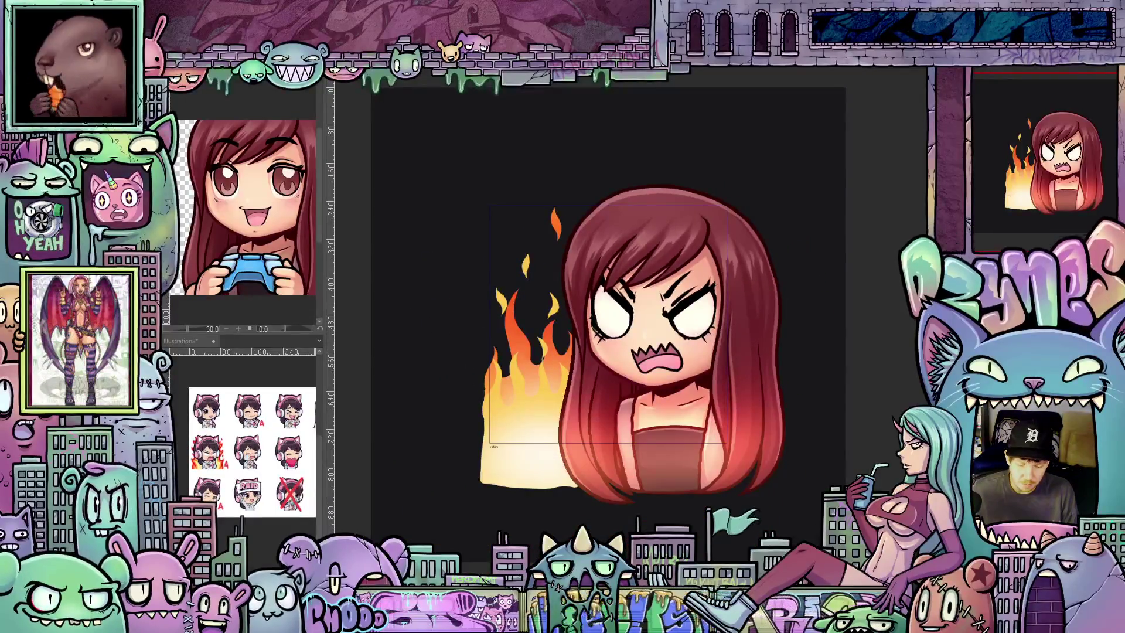
scroll(842, 430, "up", 2)
scroll(842, 429, "down", 2)
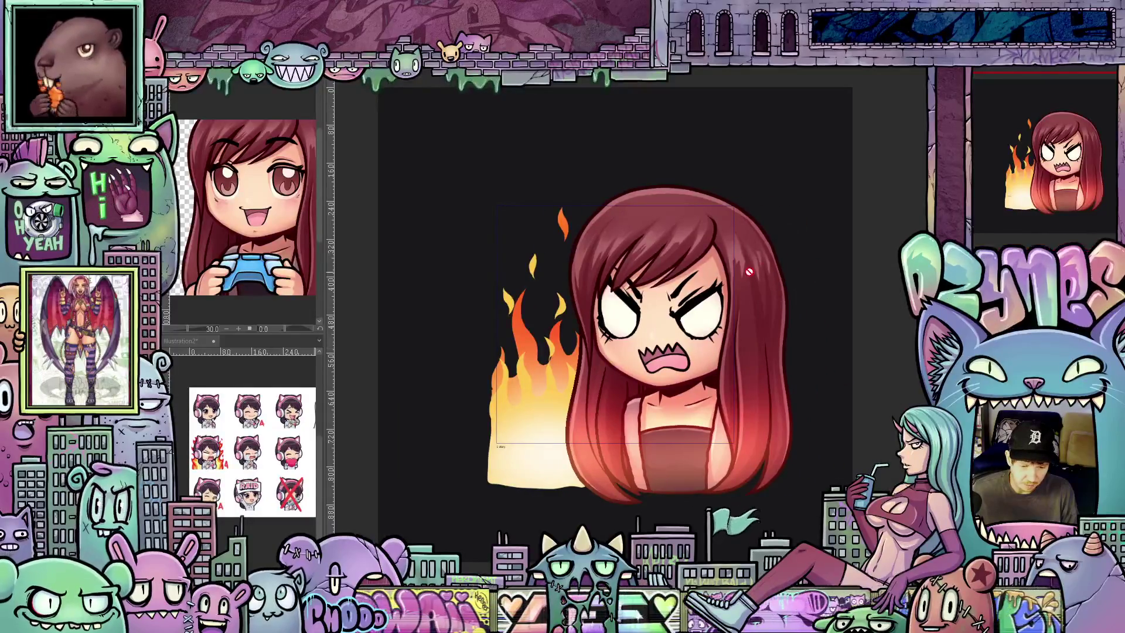
scroll(749, 272, "up", 1)
scroll(748, 275, "up", 1)
scroll(743, 280, "up", 1)
scroll(739, 284, "down", 1)
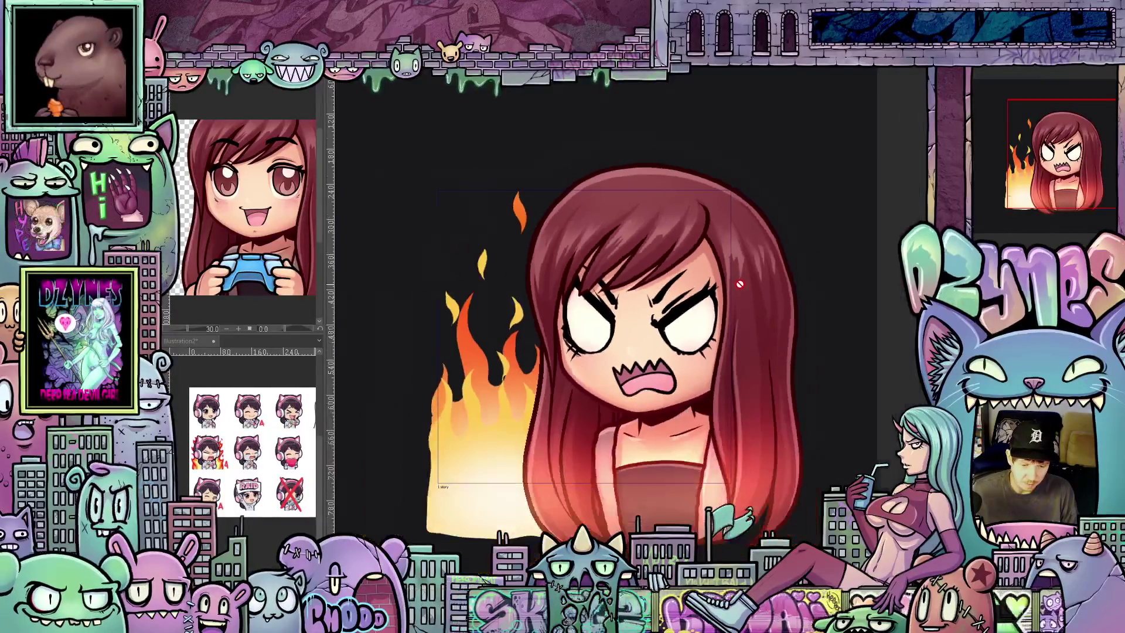
scroll(740, 284, "down", 1)
scroll(791, 308, "down", 1)
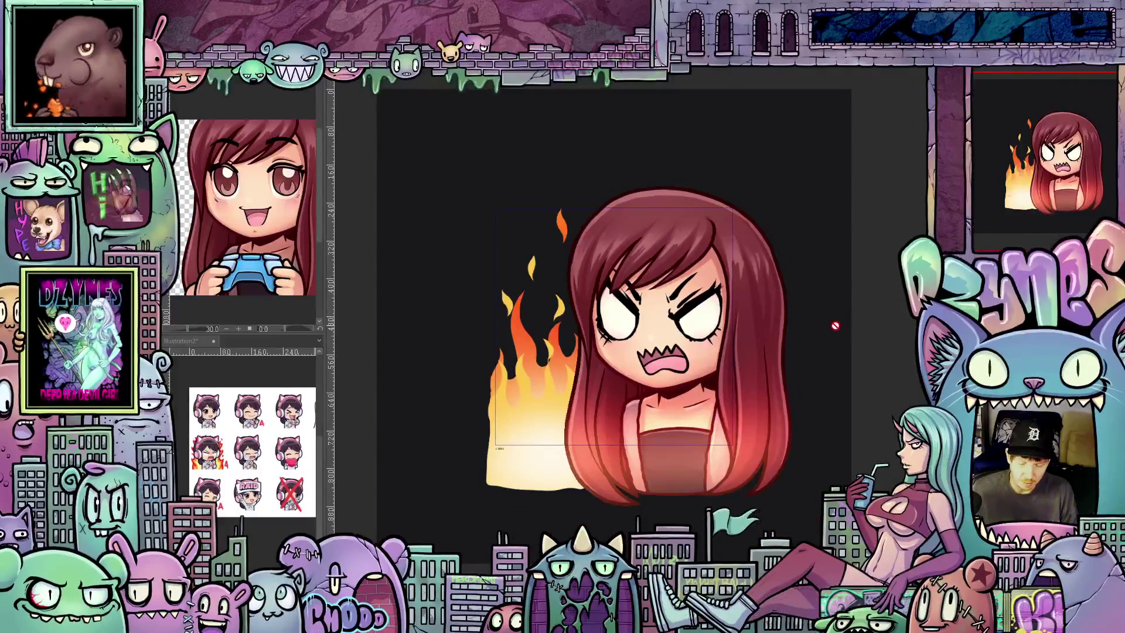
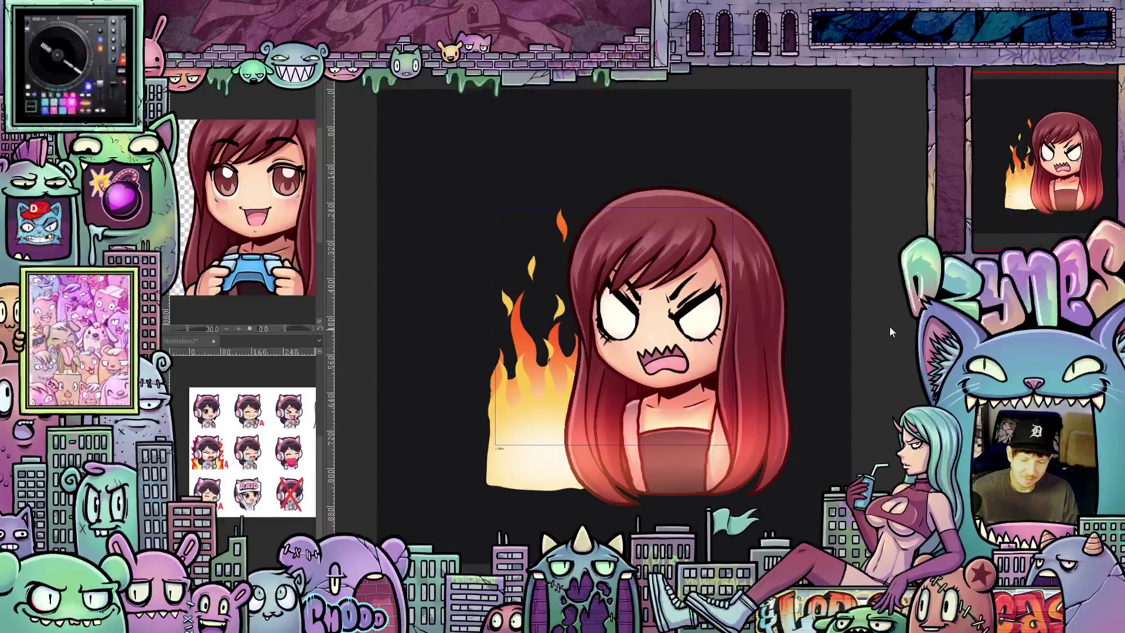
scroll(874, 301, "up", 1)
scroll(872, 290, "down", 1)
scroll(870, 277, "down", 1)
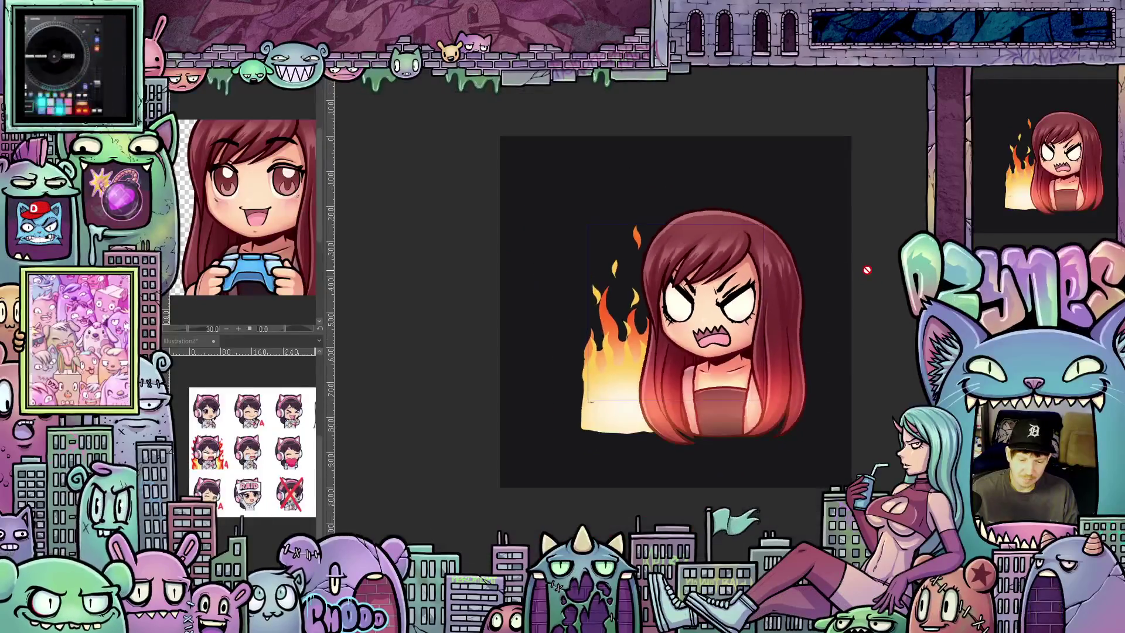
scroll(867, 271, "up", 1)
scroll(867, 271, "up", 1)
scroll(840, 330, "down", 1)
scroll(839, 329, "down", 1)
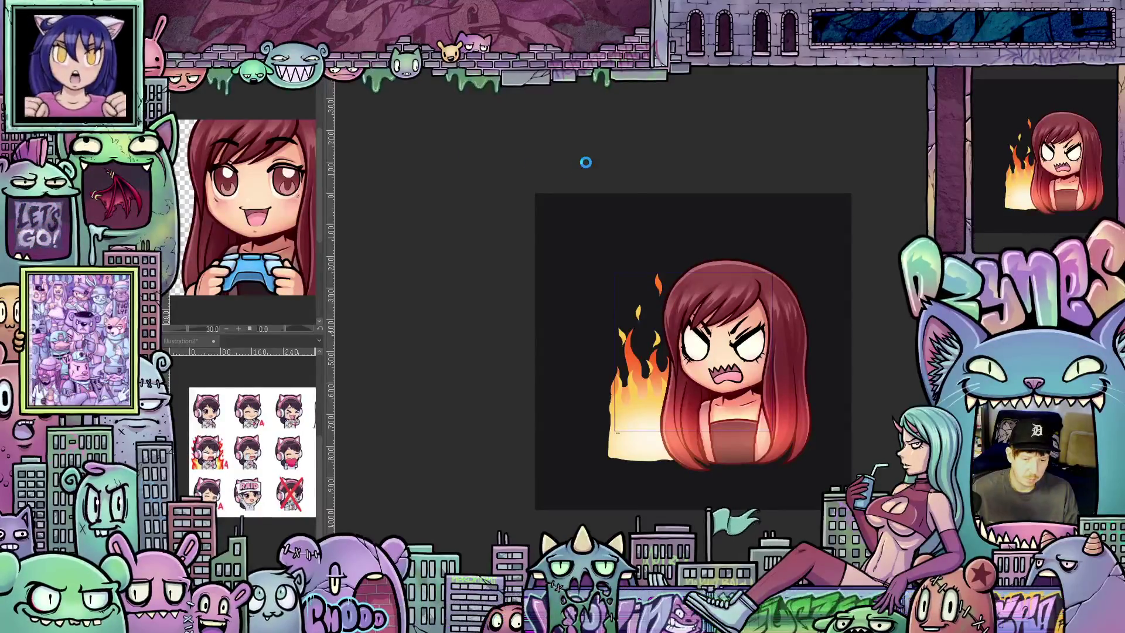
Step: Render the flame animation's playback range and let the emote preview play
key("Return")
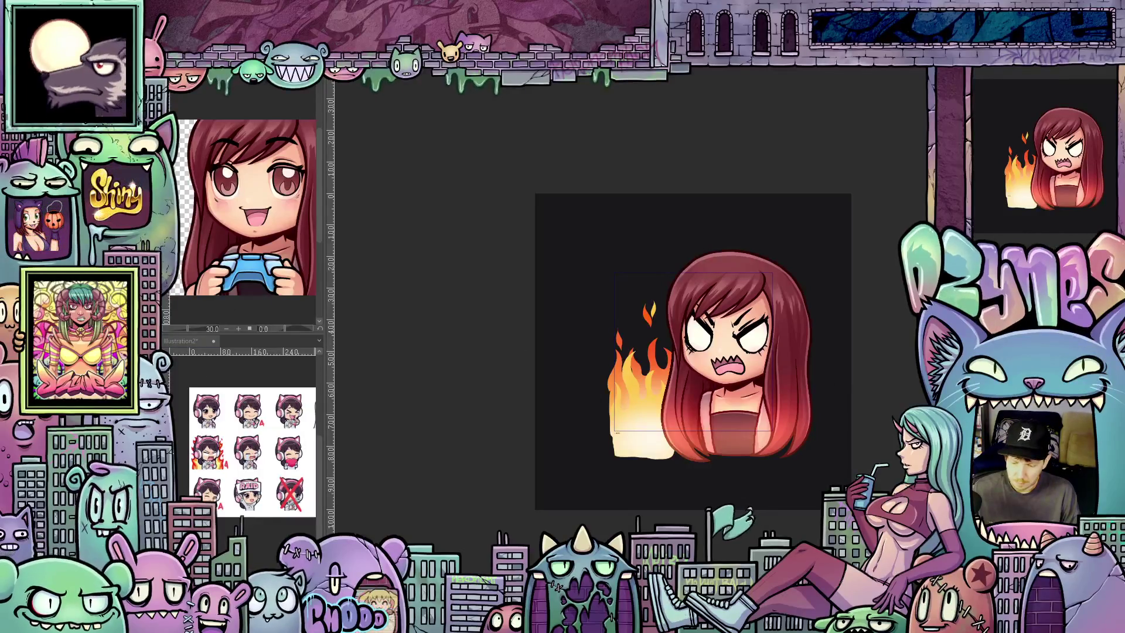
scroll(890, 370, "down", 1)
scroll(890, 370, "up", 2)
scroll(890, 369, "up", 1)
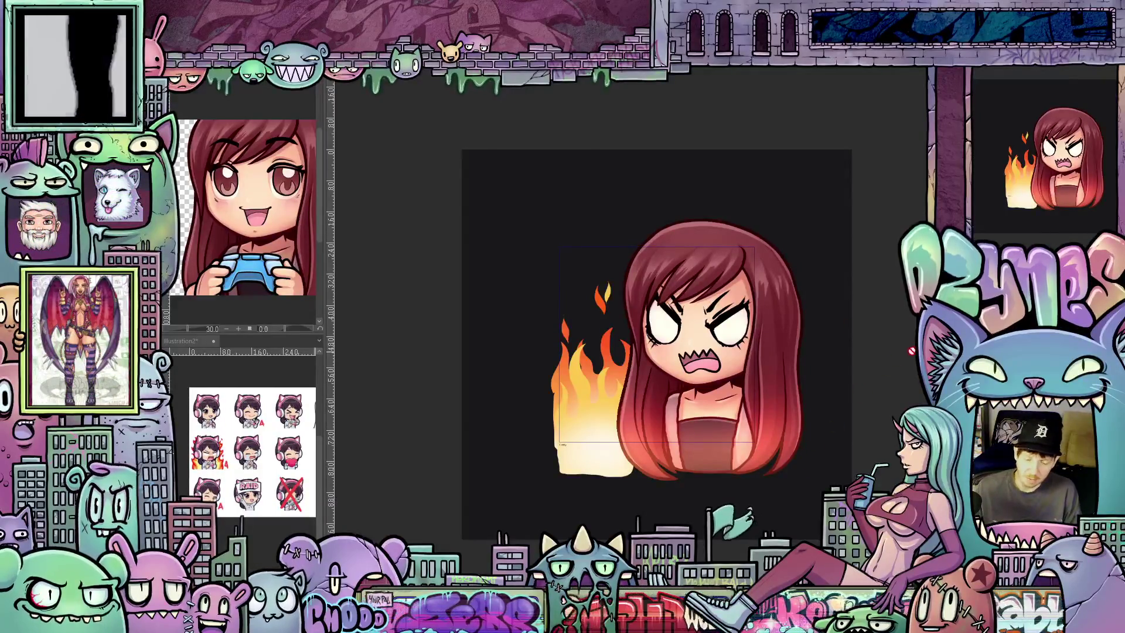
scroll(896, 359, "up", 2)
scroll(896, 360, "up", 1)
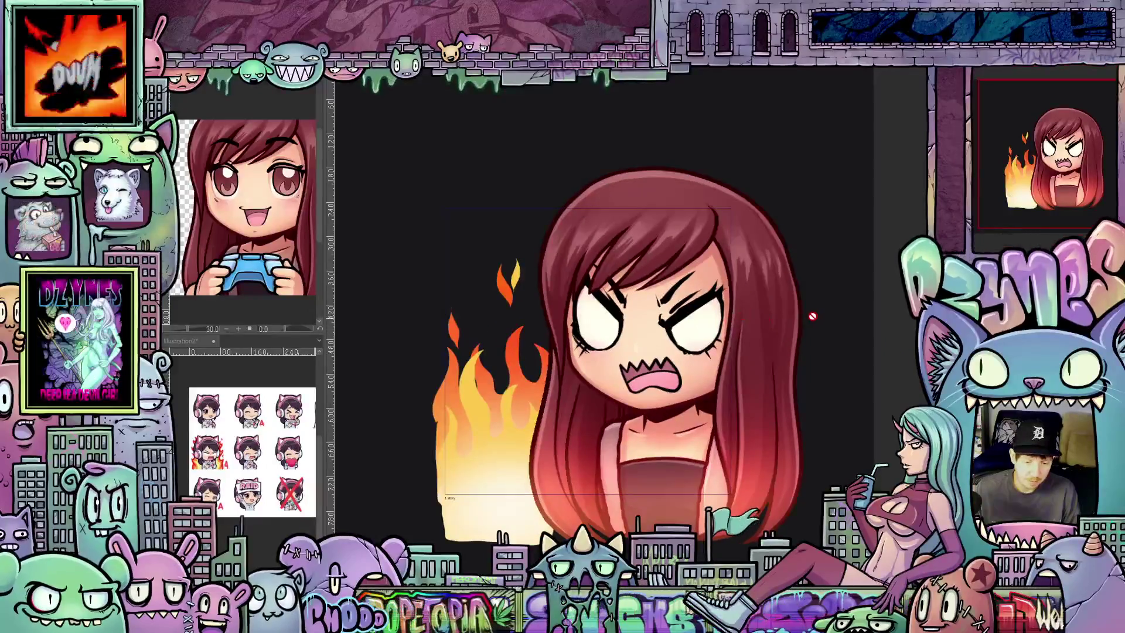
scroll(797, 481, "down", 2)
scroll(633, 343, "right", 2)
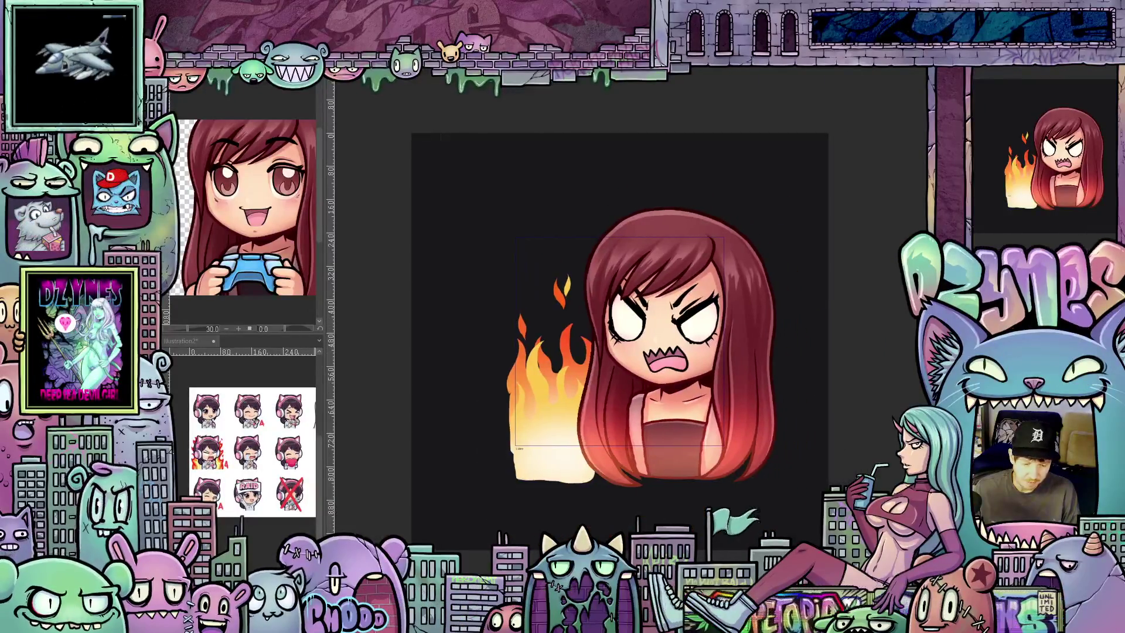
scroll(694, 329, "up", 1)
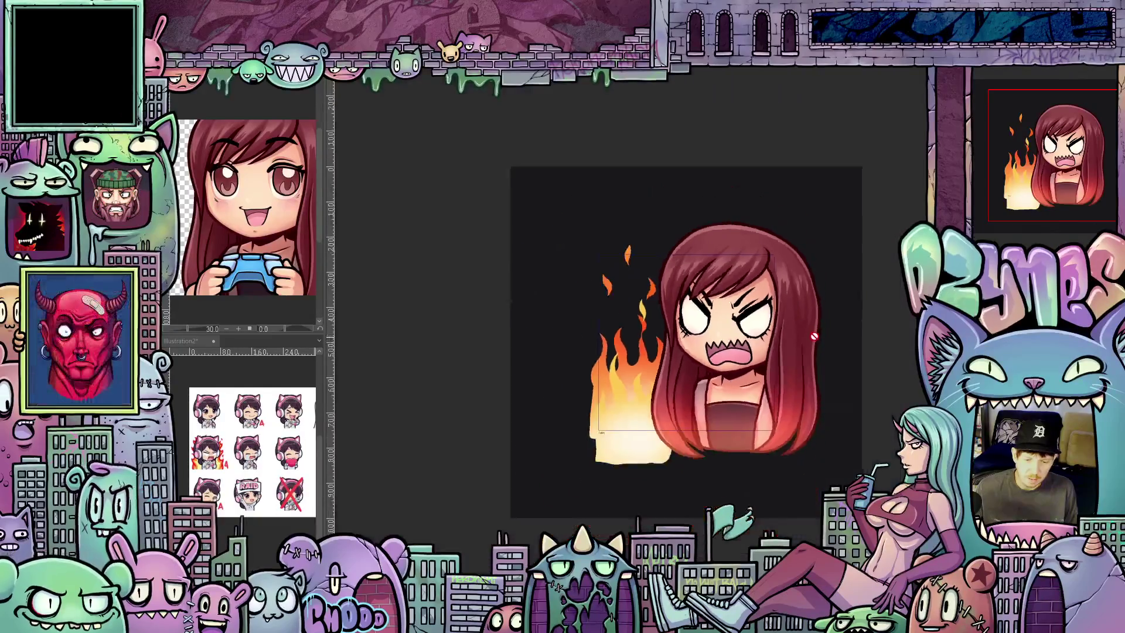
scroll(819, 337, "down", 5)
scroll(820, 337, "down", 2)
scroll(849, 349, "down", 1)
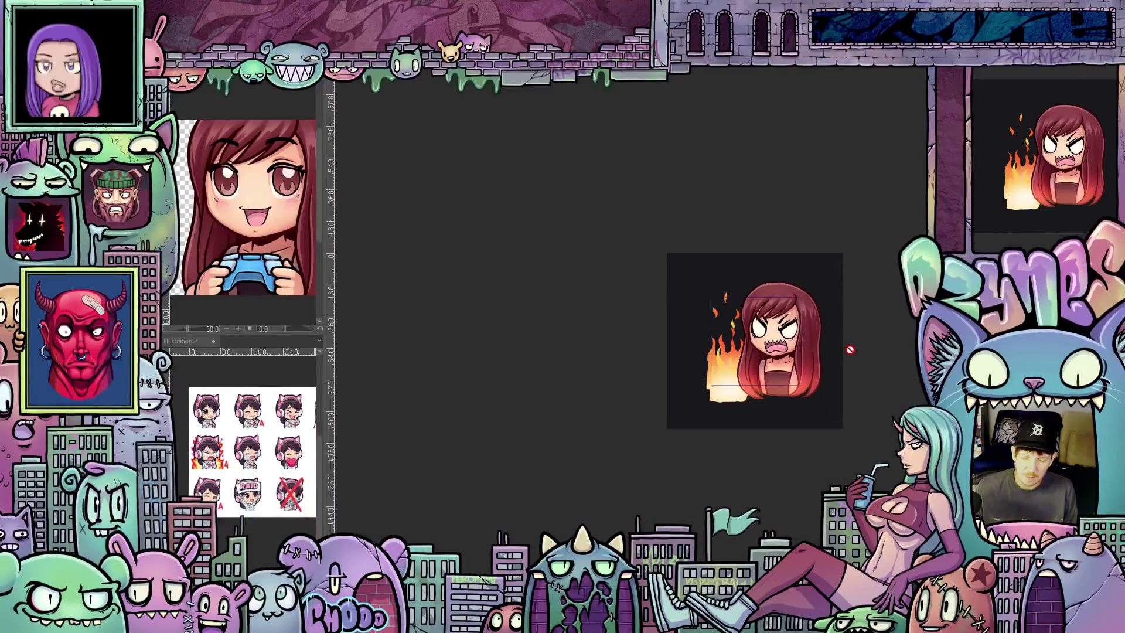
scroll(887, 407, "down", 1)
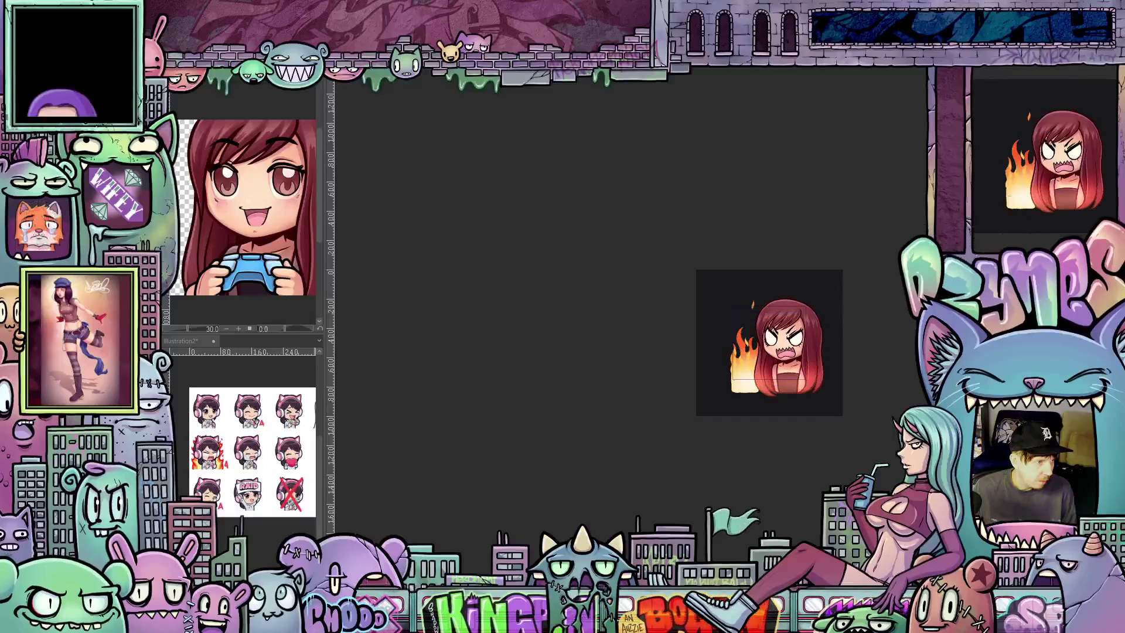
scroll(824, 323, "up", 2)
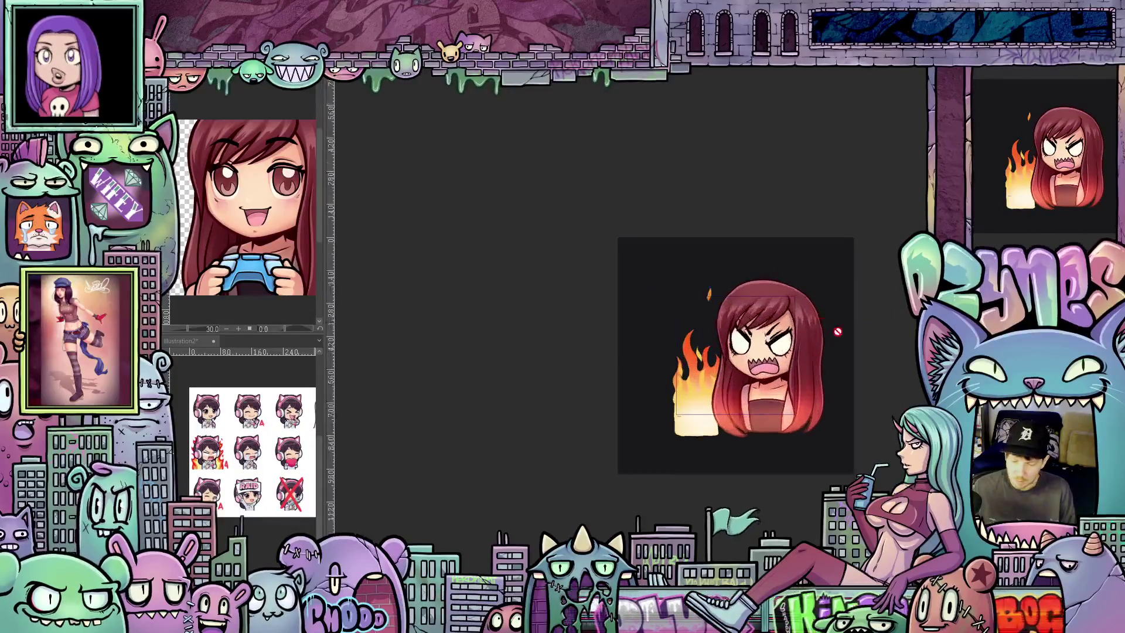
scroll(824, 323, "up", 1)
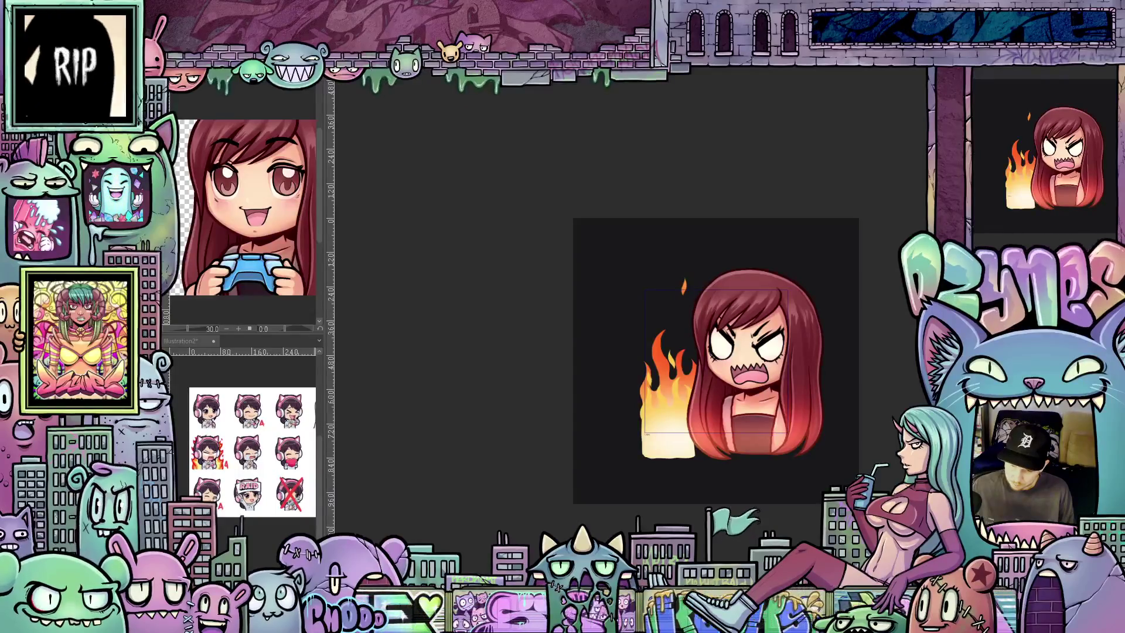
scroll(705, 426, "up", 2)
scroll(615, 431, "up", 3)
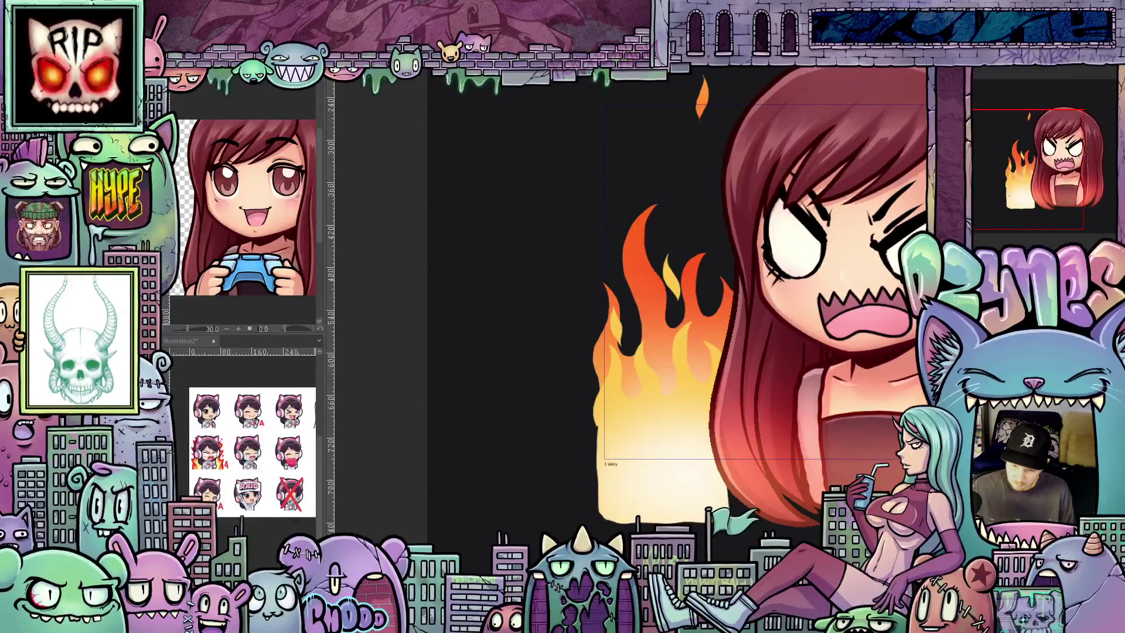
left_click_drag(756, 299, 681, 400)
key("ctrl+z")
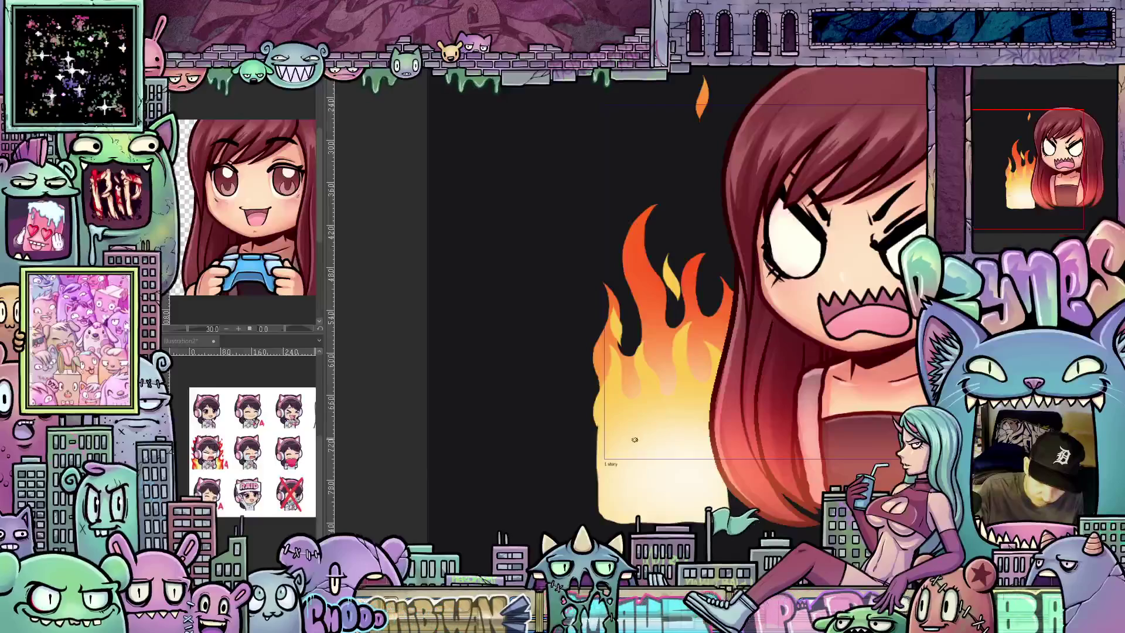
left_click_drag(638, 437, 633, 415)
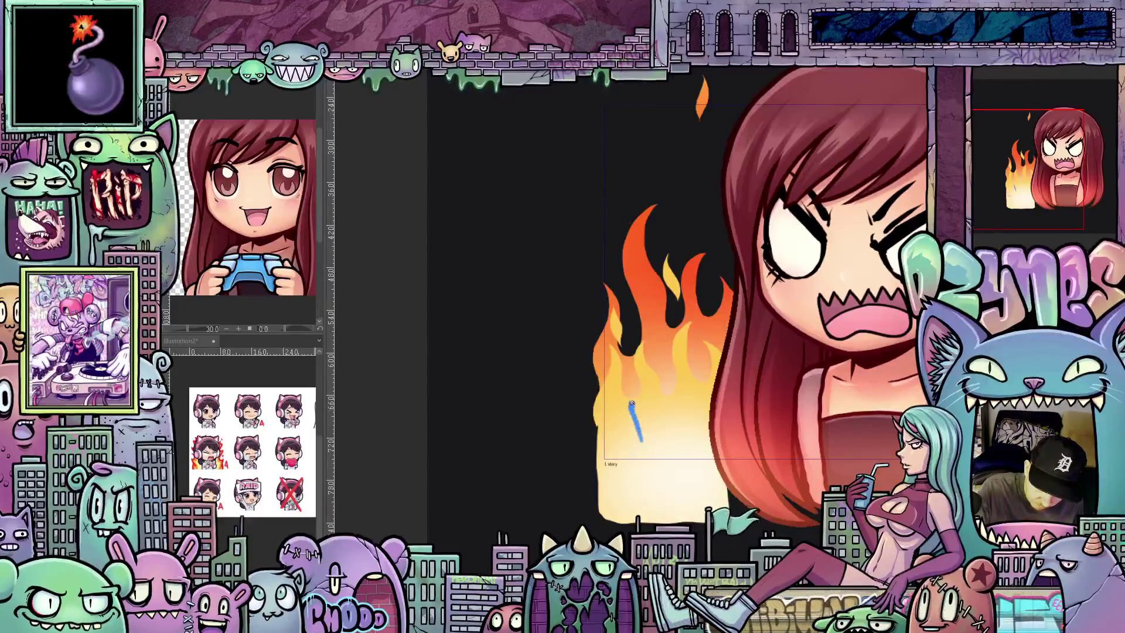
Step: Sketch a rough blue hand with knuckle arches over the flames, then undo it
left_click_drag(658, 400, 711, 401)
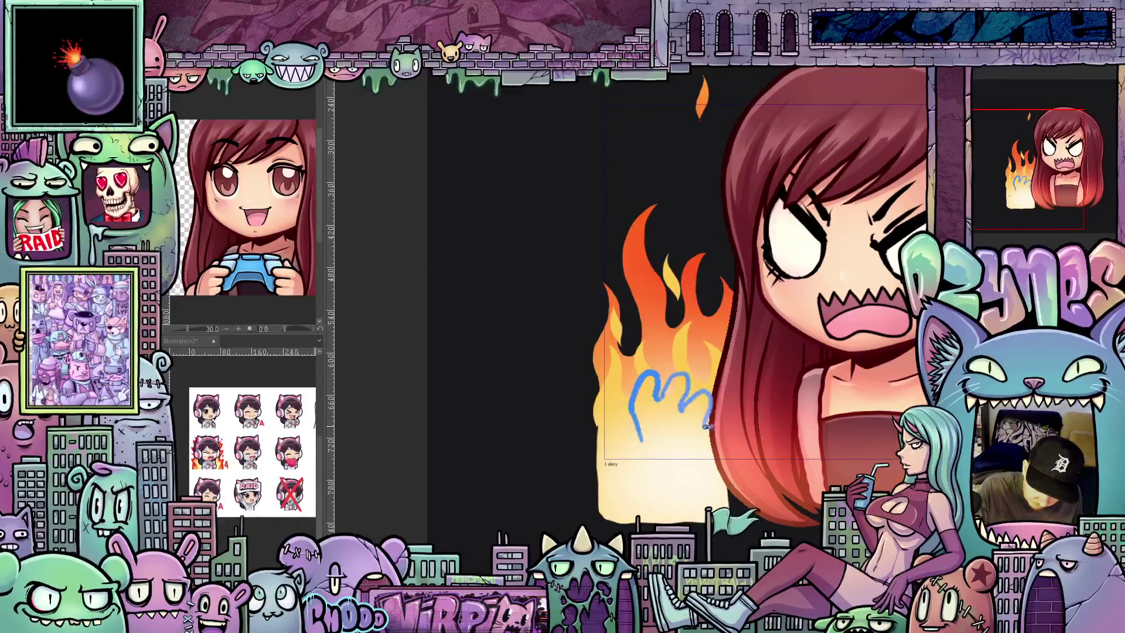
left_click_drag(710, 426, 677, 479)
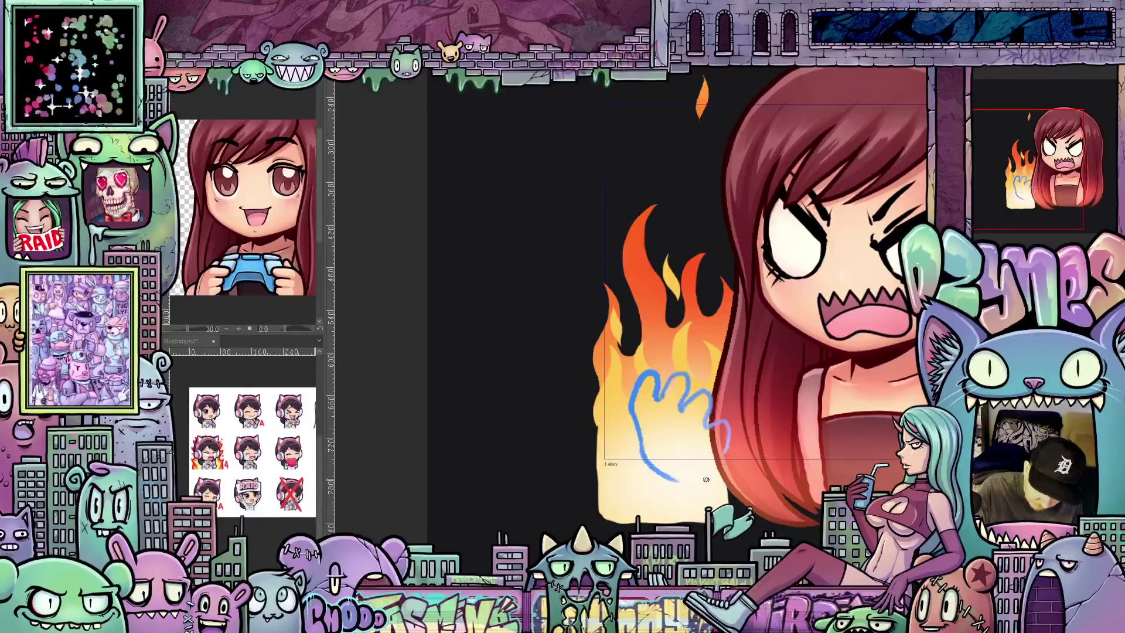
left_click_drag(656, 387, 666, 371)
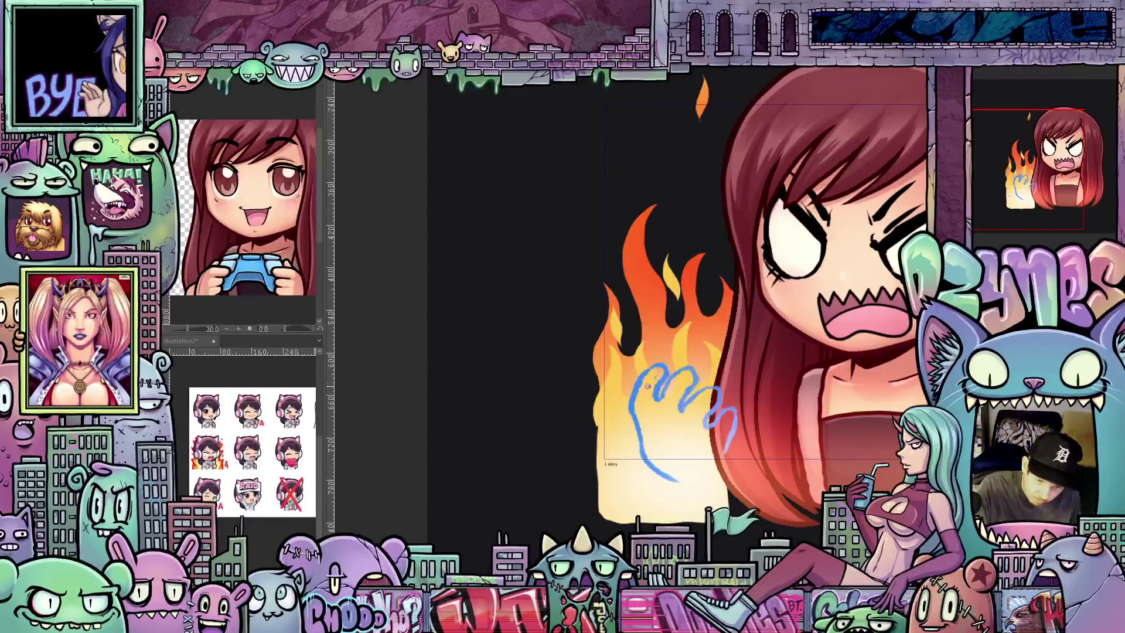
scroll(722, 380, "right", 3)
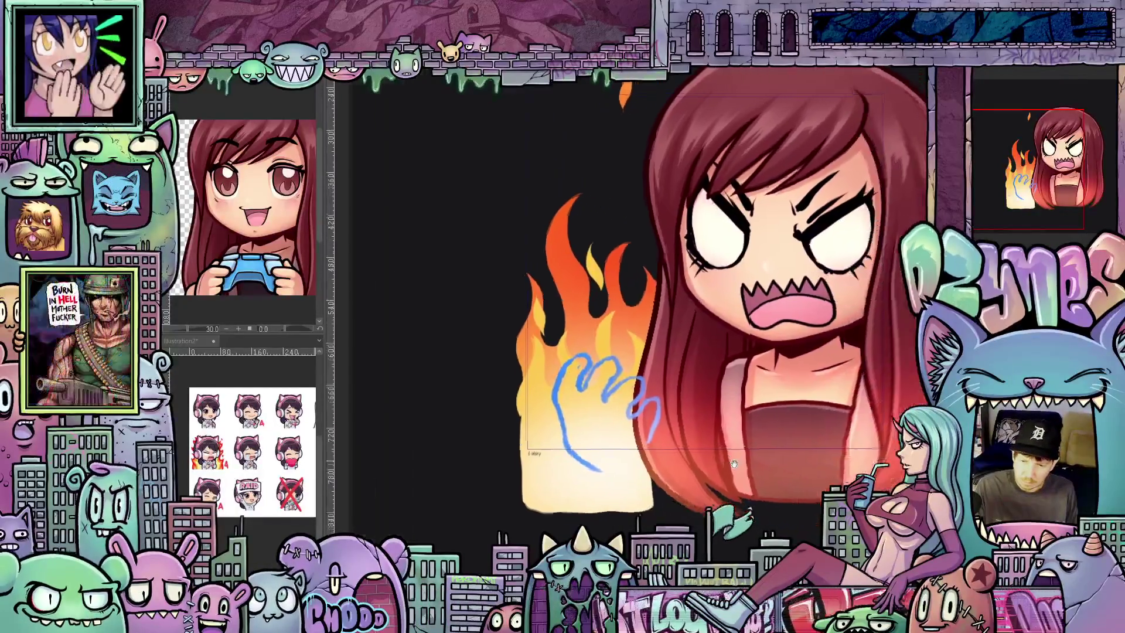
left_click_drag(726, 480, 764, 473)
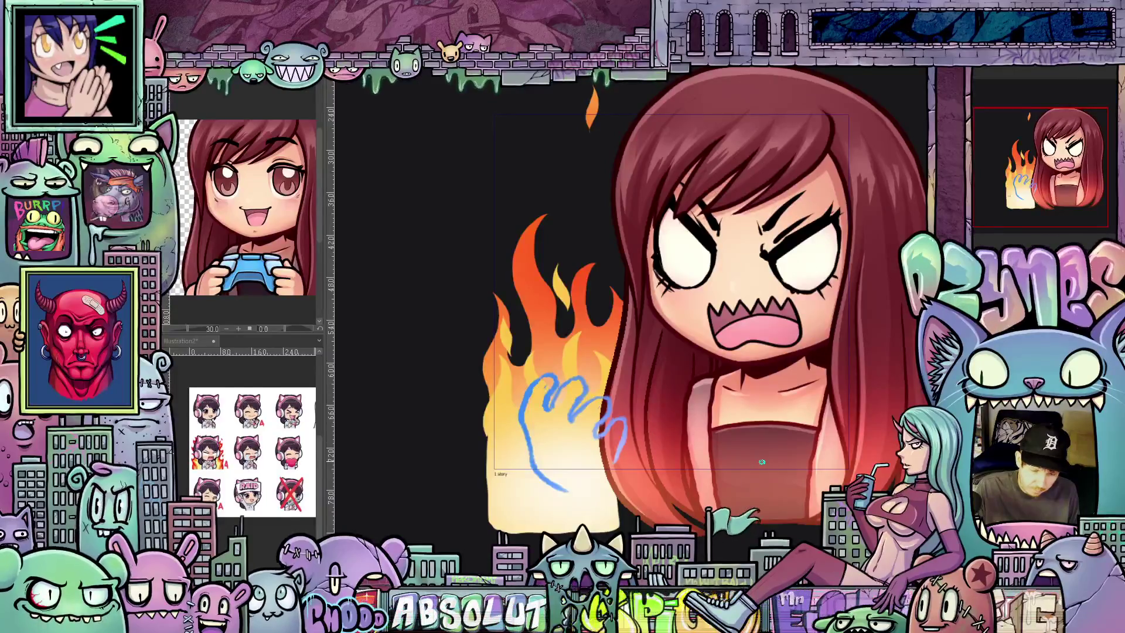
key("ctrl+z")
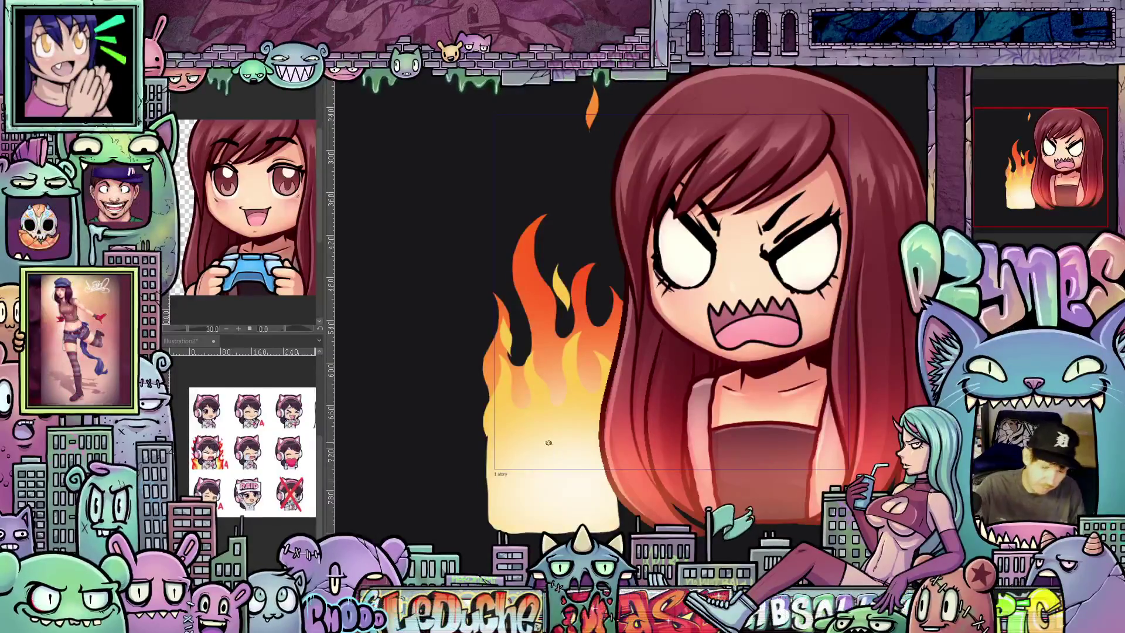
Step: Rough in a blue clenched fist outline over the flames
mouse_move(528, 413)
left_mouse_down()
mouse_move(582, 374)
mouse_move(538, 466)
left_mouse_up()
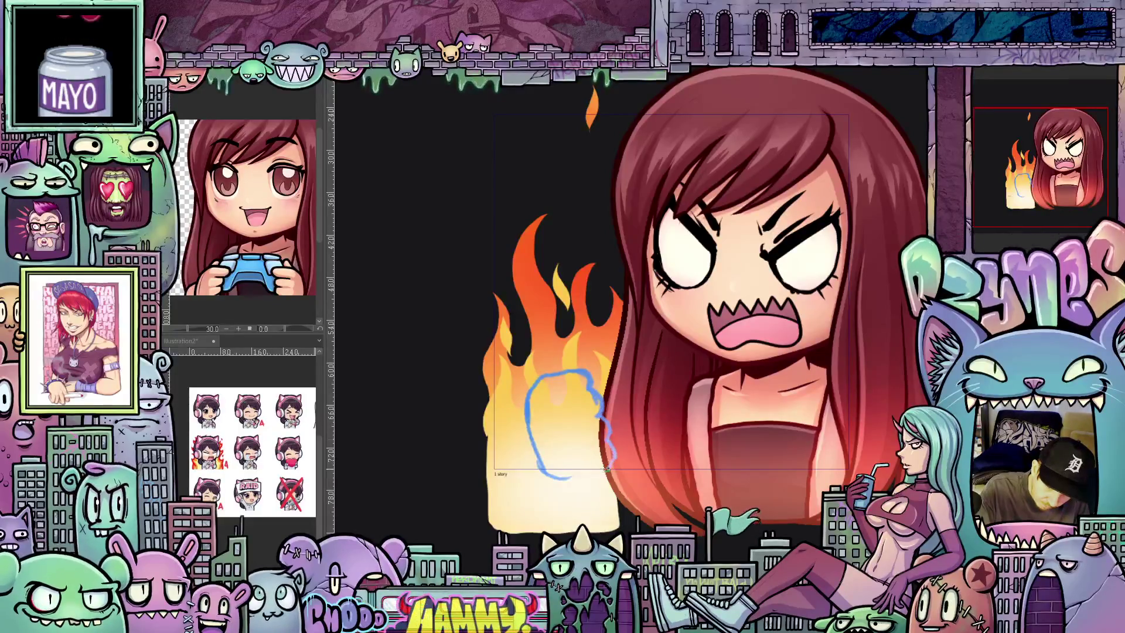
left_click_drag(566, 479, 609, 420)
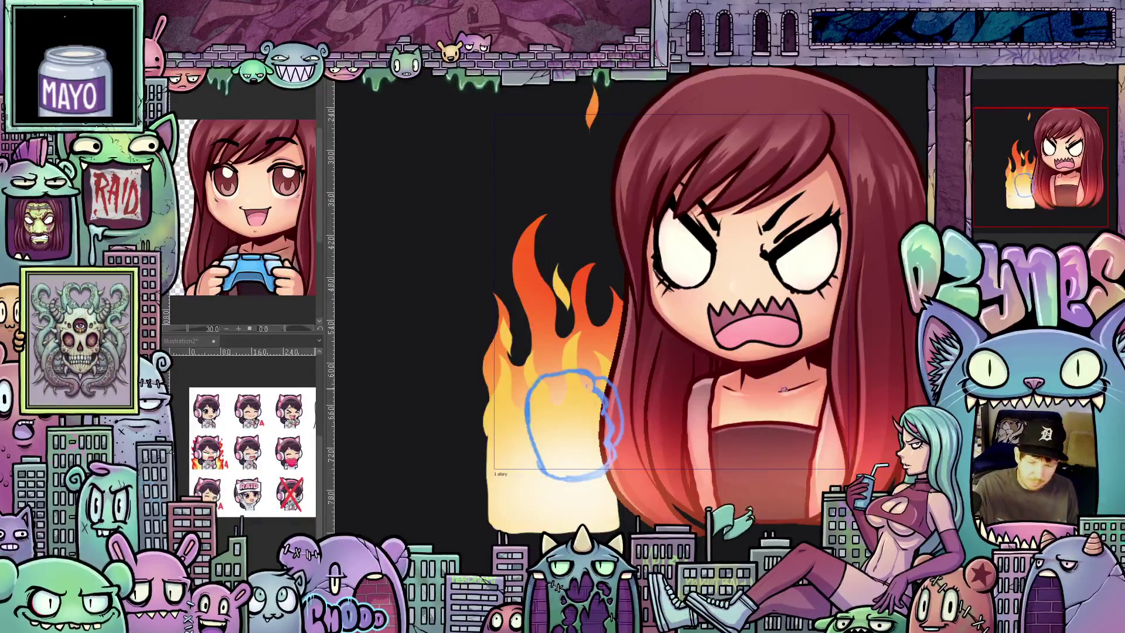
Step: Sketch a second blue fist over the chest and add a finger line to the left fist
left_click_drag(782, 397, 736, 429)
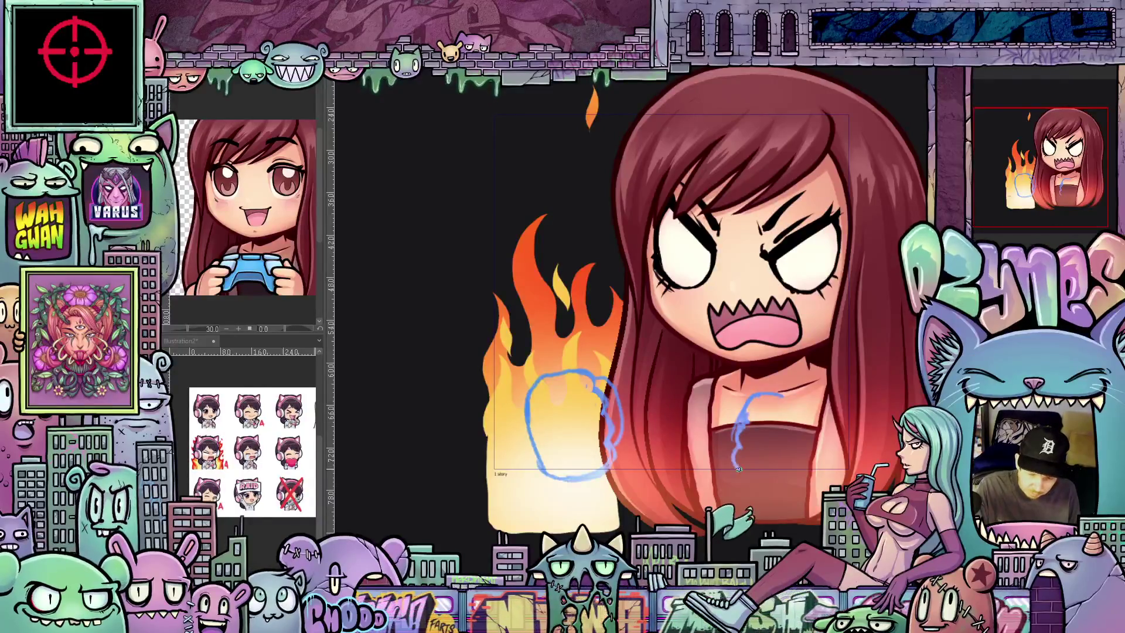
mouse_move(747, 394)
left_mouse_down()
mouse_move(770, 498)
mouse_move(724, 413)
mouse_move(716, 449)
left_mouse_up()
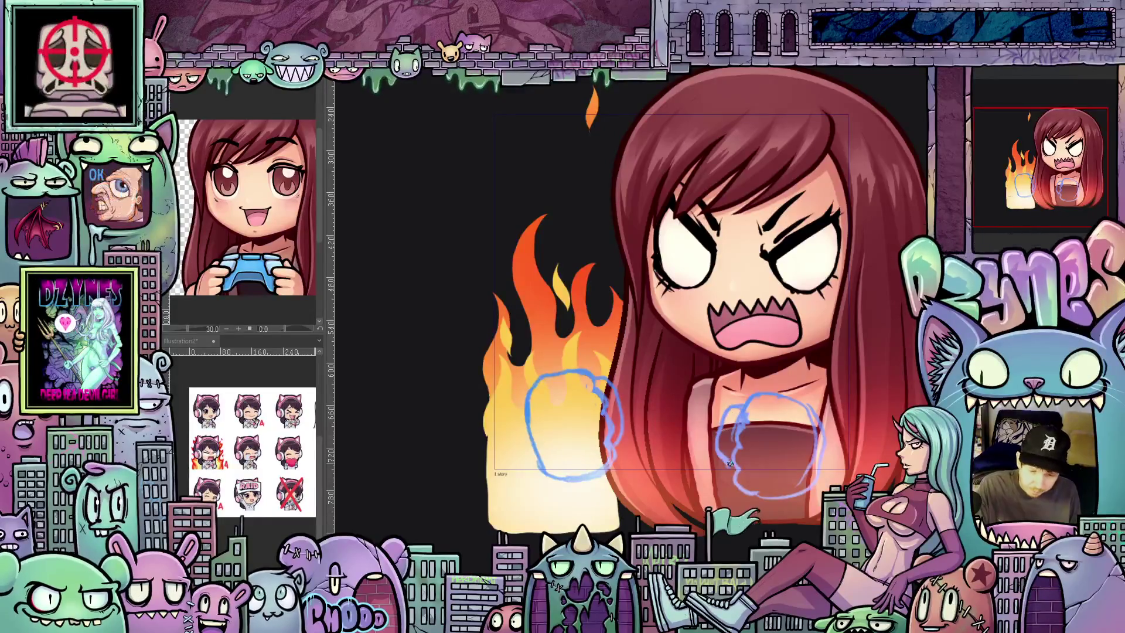
left_click_drag(747, 494, 808, 504)
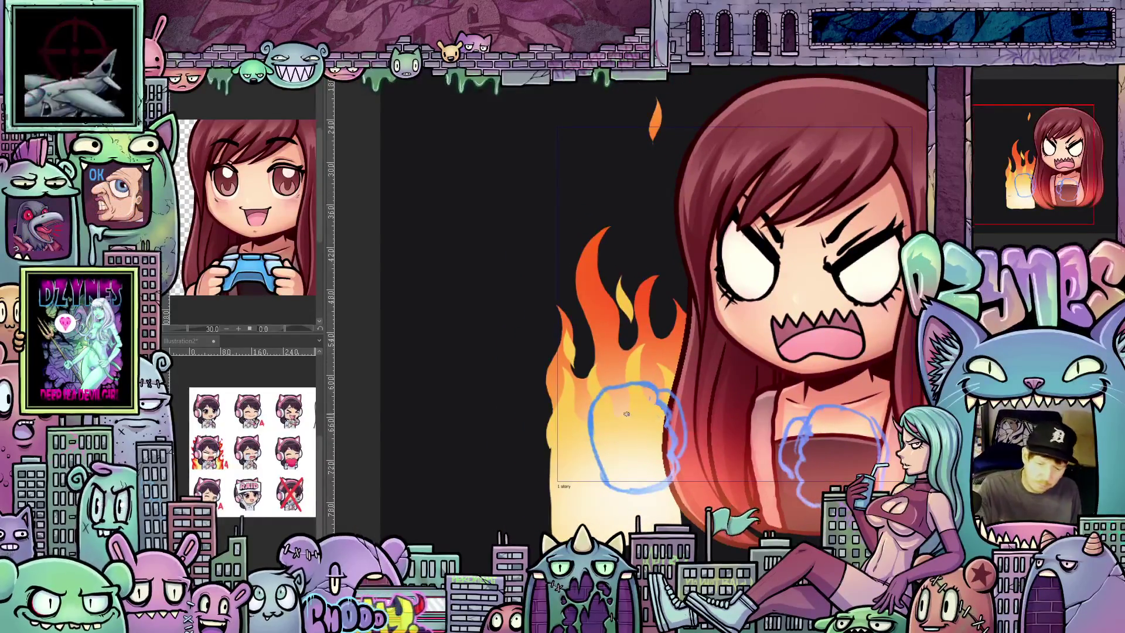
mouse_move(617, 437)
left_mouse_down()
mouse_move(645, 432)
mouse_move(610, 469)
left_mouse_up()
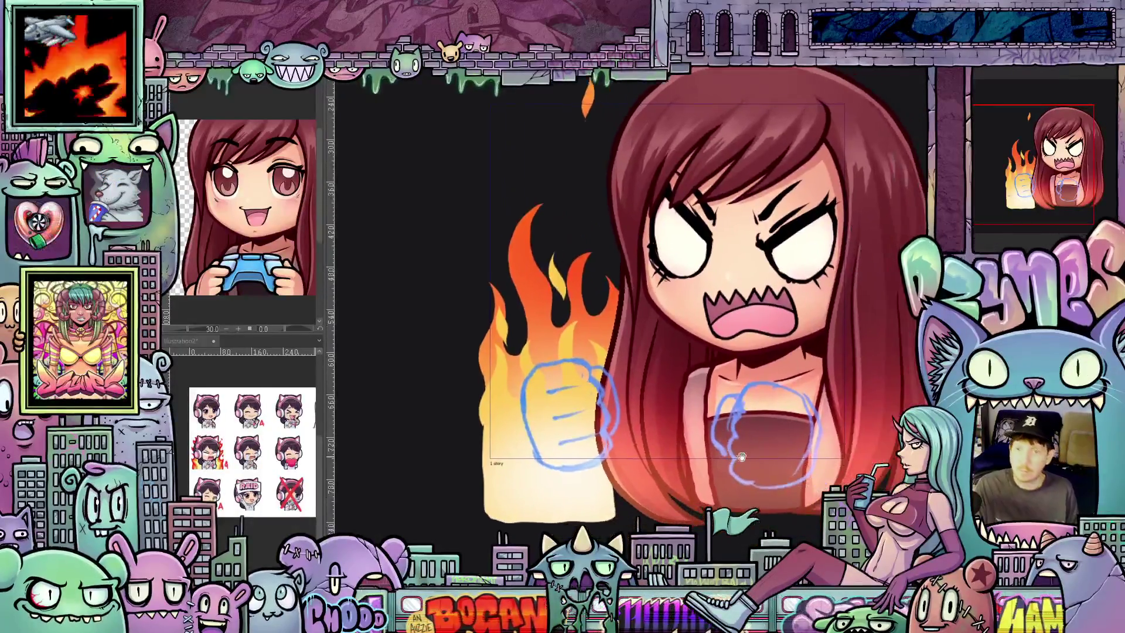